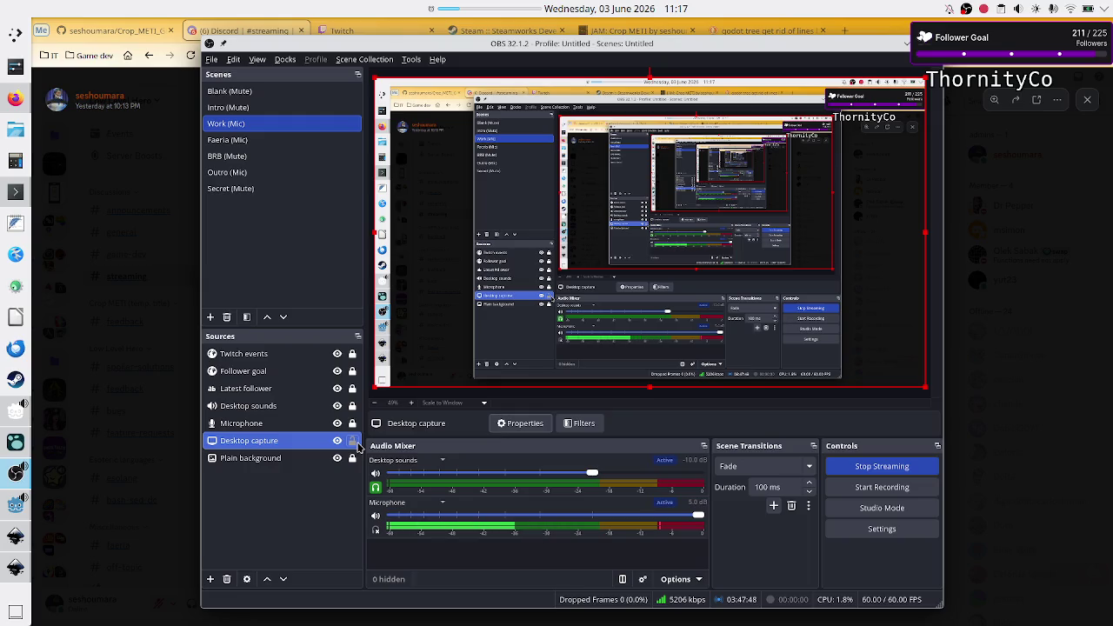
- Lock the Desktop capture source in OBS Studio and bring the Konsole terminal forward
click(356, 442)
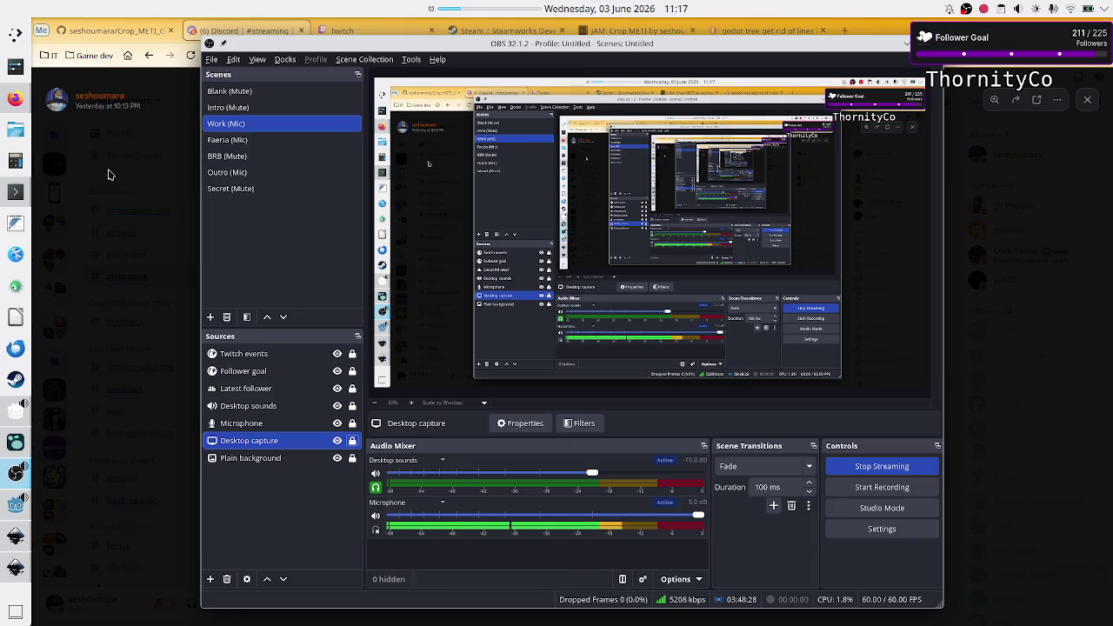
click(24, 193)
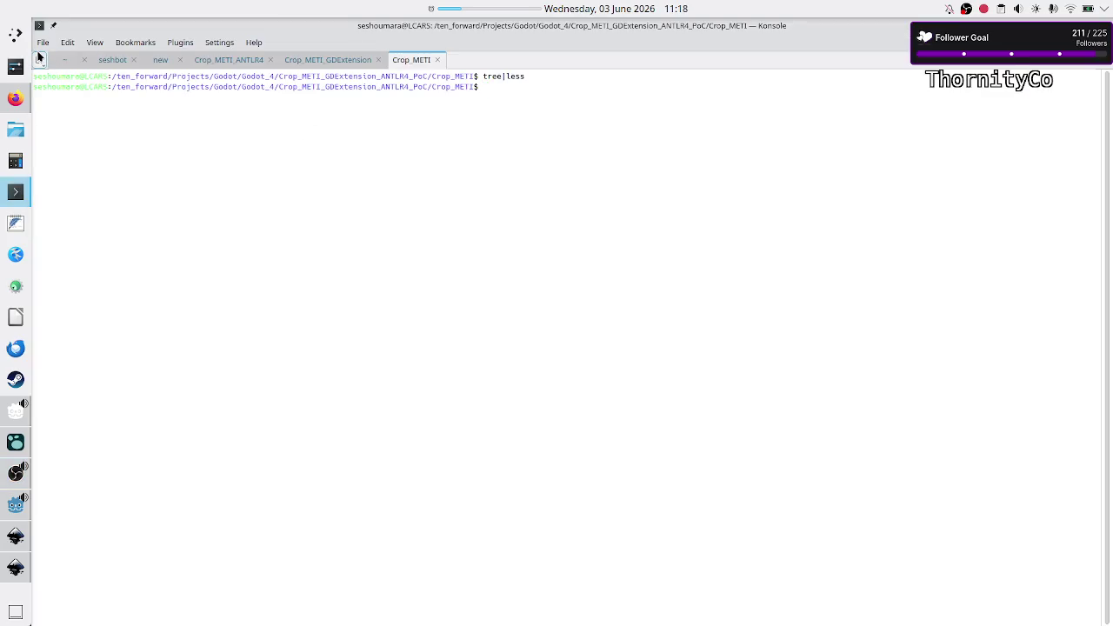
- Open a new Konsole tab in ~/bin/stream_config and list its files with ls
click(40, 60)
text(cd)
key(Return)
text(cd bin/s)
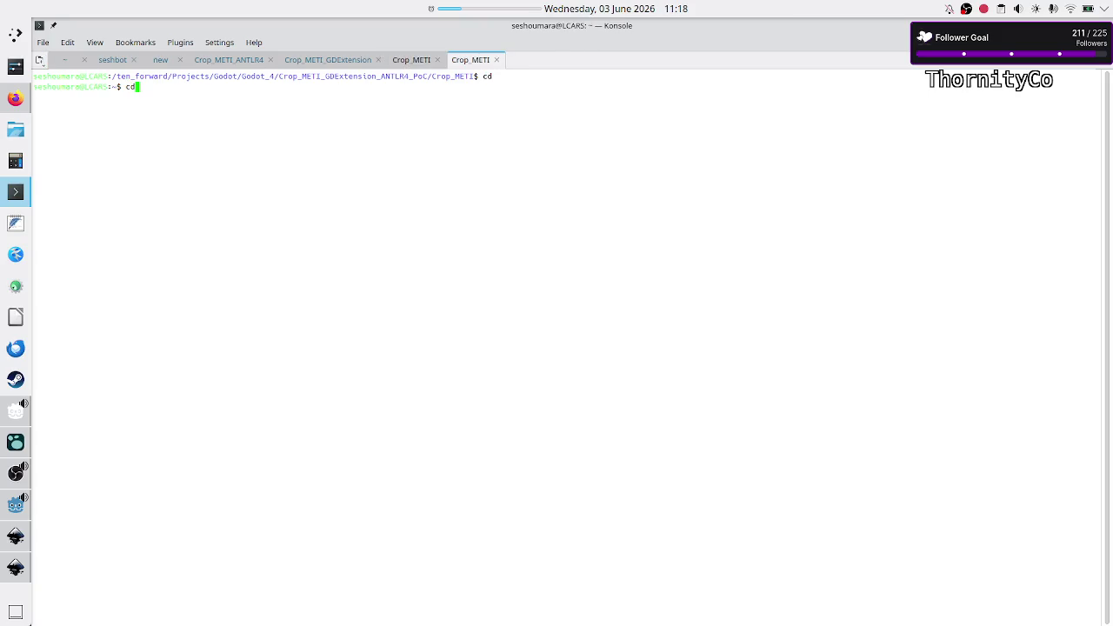
text(tre)
key(Tab)
key(Return)
text(ls)
key(Return)
- Read end_stream.sh in less, highlighting the end_work.sh and OBS-kill lines, then quit
key(Return)
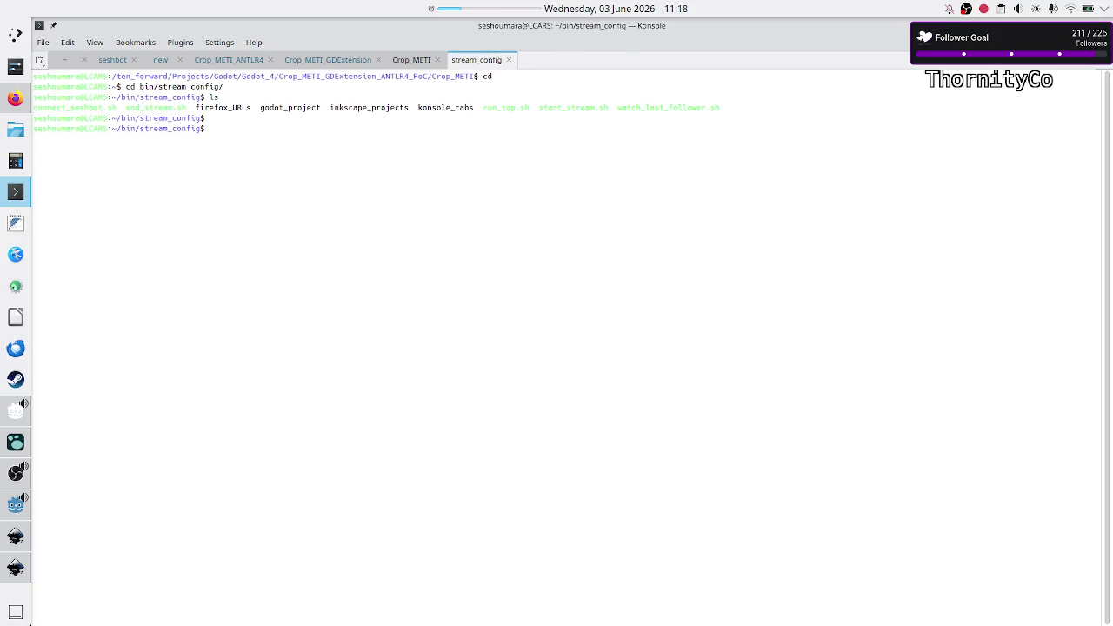
text(less end_)
key(Tab)
key(Return)
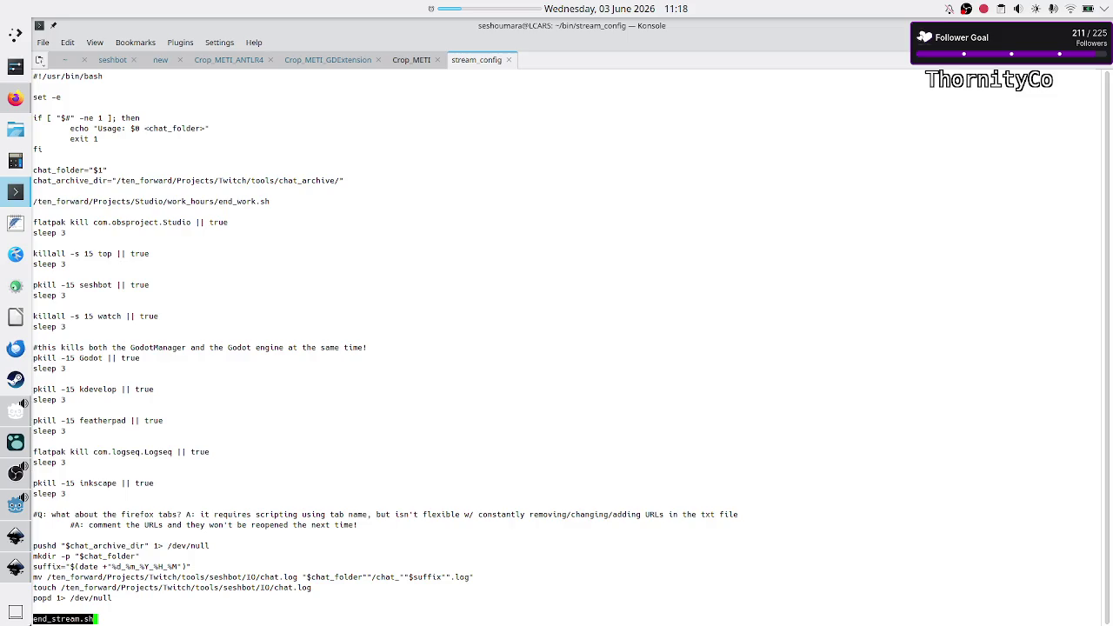
mouse_move(136, 185)
mouse_down()
mouse_move(147, 370)
mouse_move(167, 412)
mouse_up()
click(167, 412)
triple_click(180, 200)
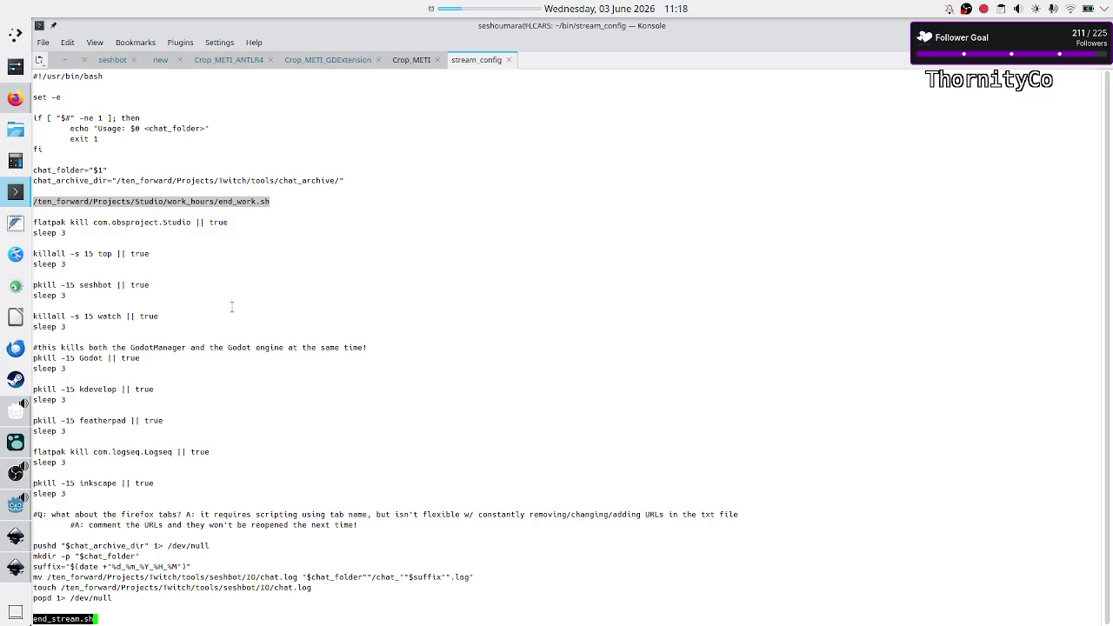
click(219, 435)
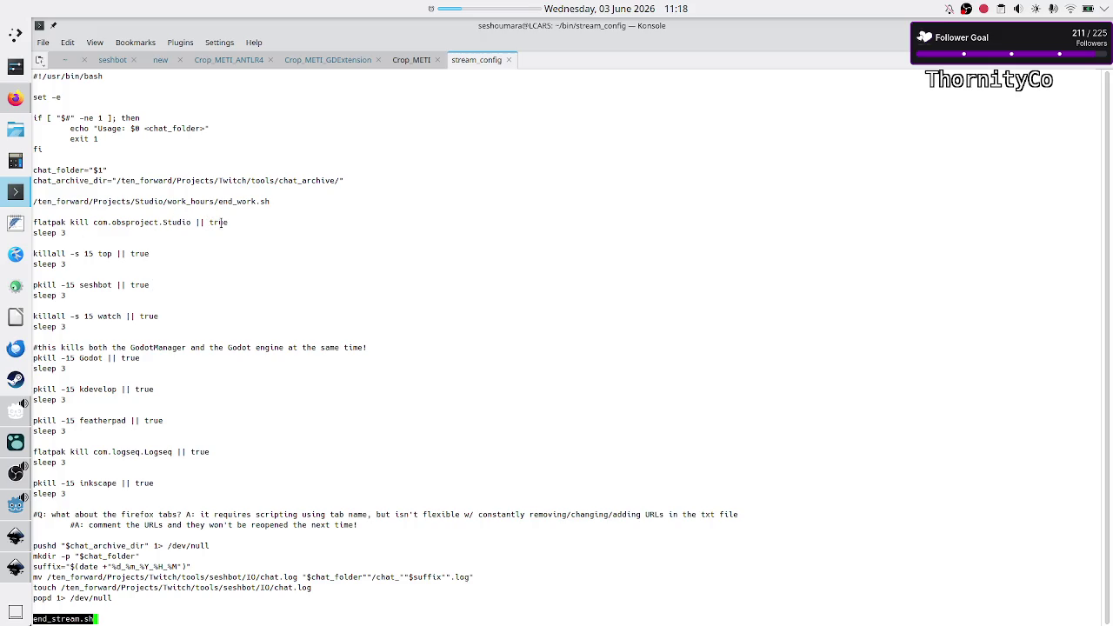
drag(226, 222, 41, 223)
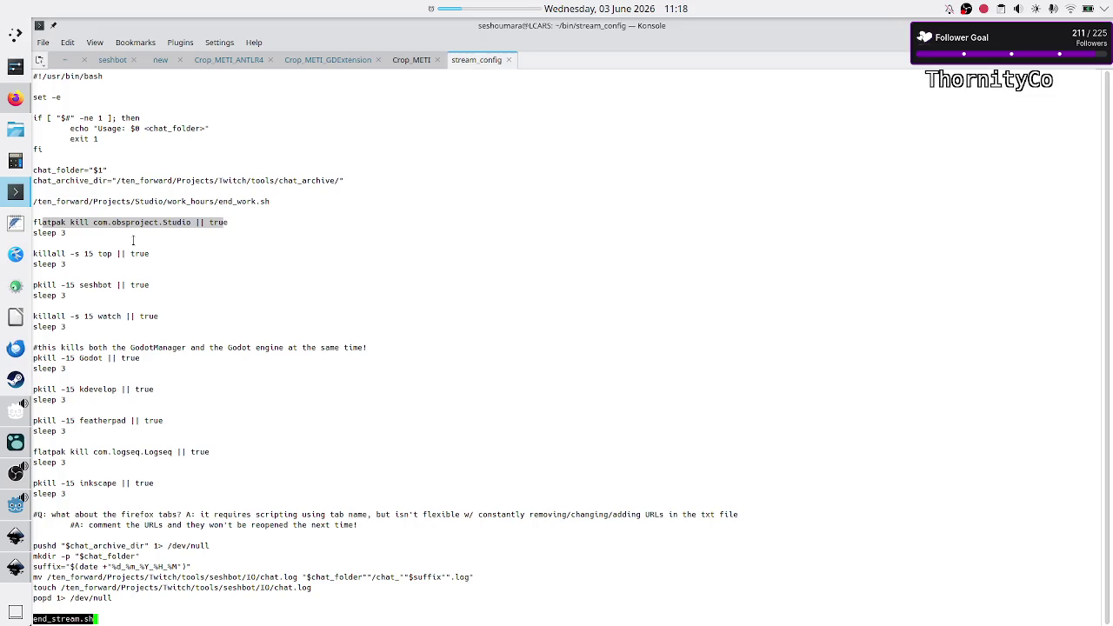
click(133, 240)
drag(61, 223, 93, 225)
click(93, 225)
text(q)
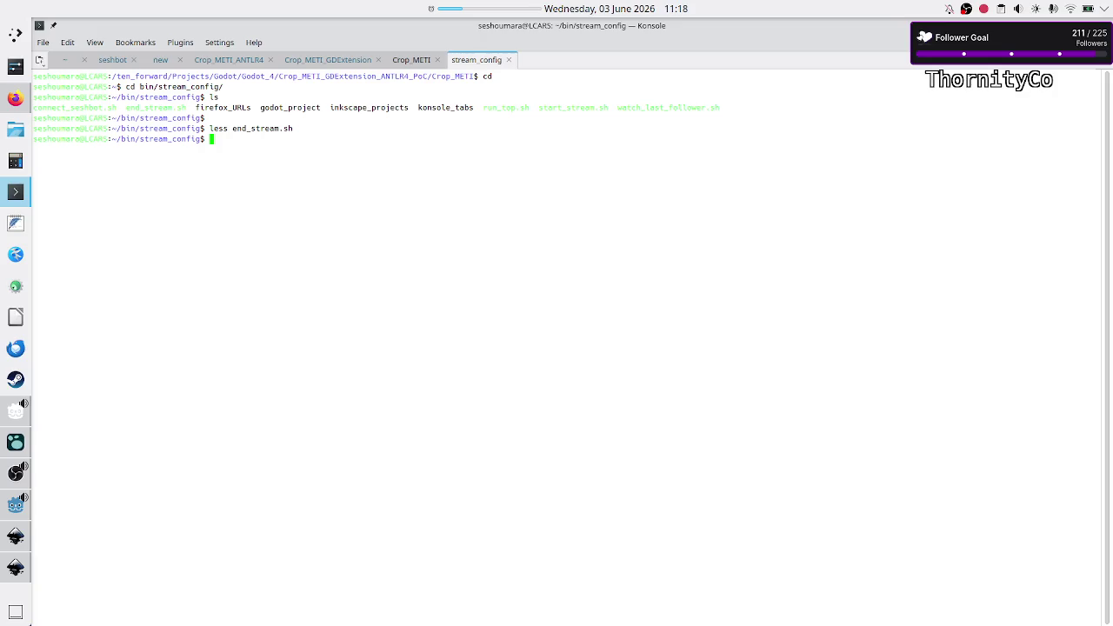
text(,es\)
- Page through start_stream.sh in less, highlighting the com.obsproject.Studio name, then quit to the prompt
key(BackSpace)
key(BackSpace)
key(BackSpace)
text(less)
text( start)
key(Tab)
key(Return)
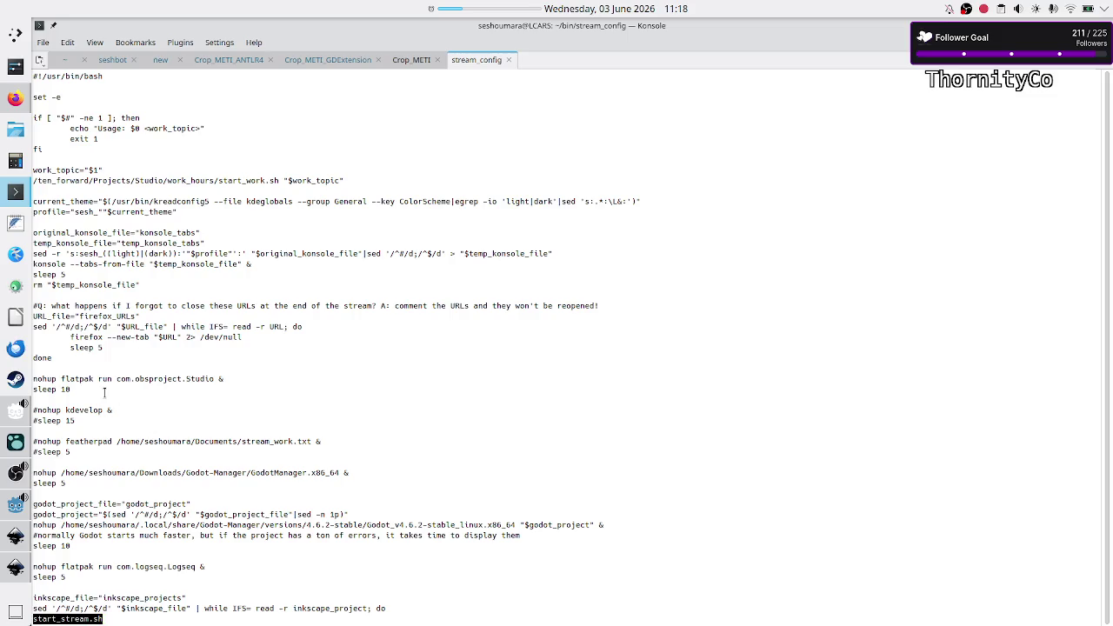
double_click(134, 383)
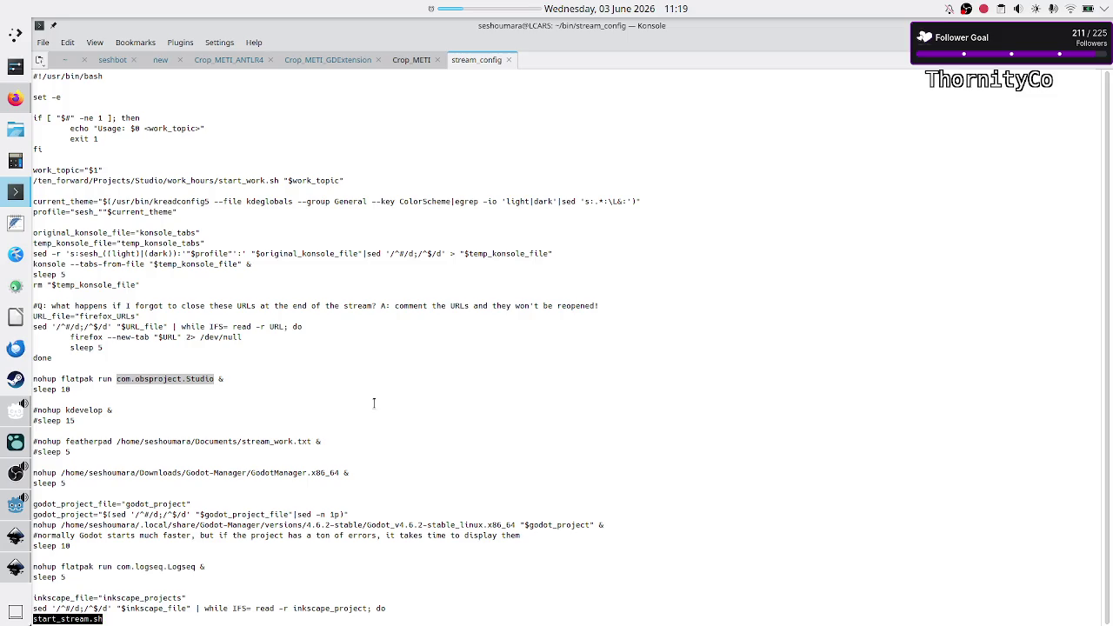
click(261, 381)
double_click(184, 378)
click(428, 408)
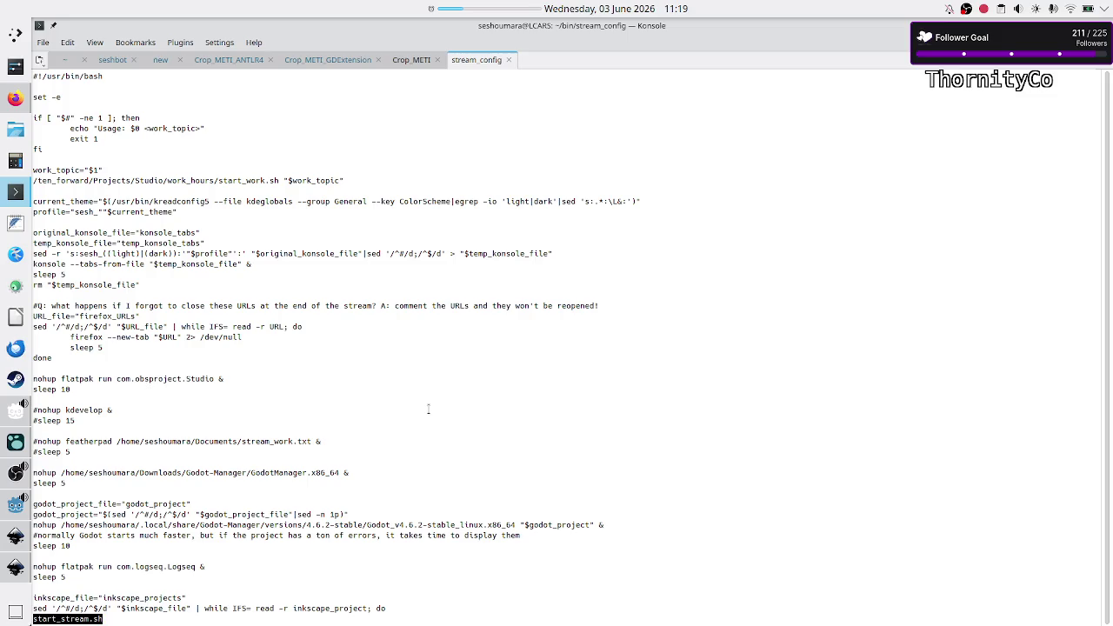
key(q)
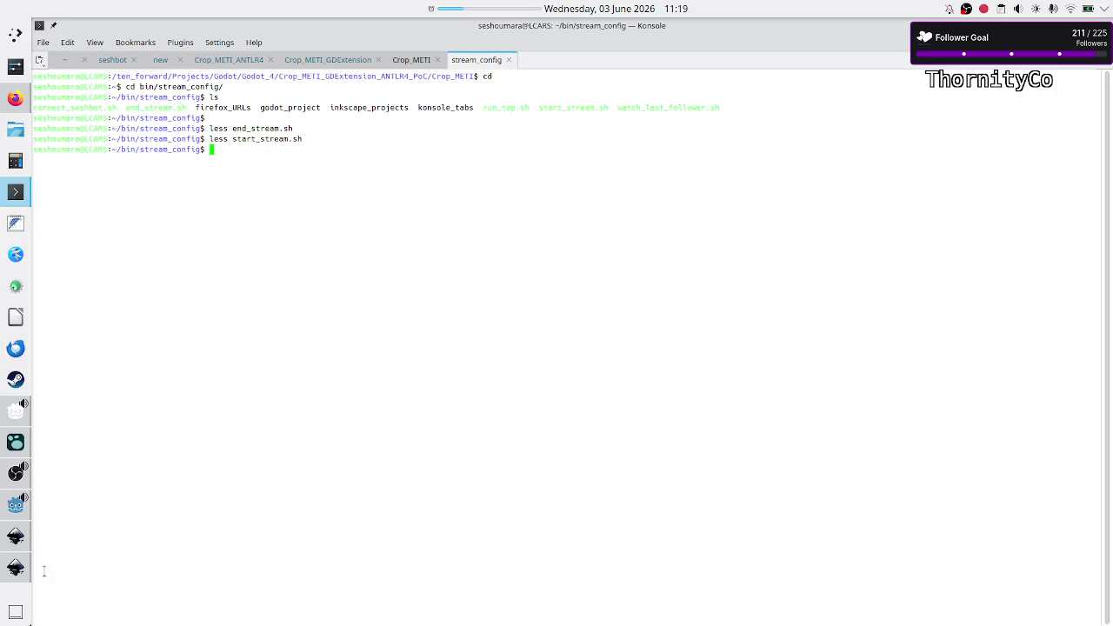
mouse_move(13, 513)
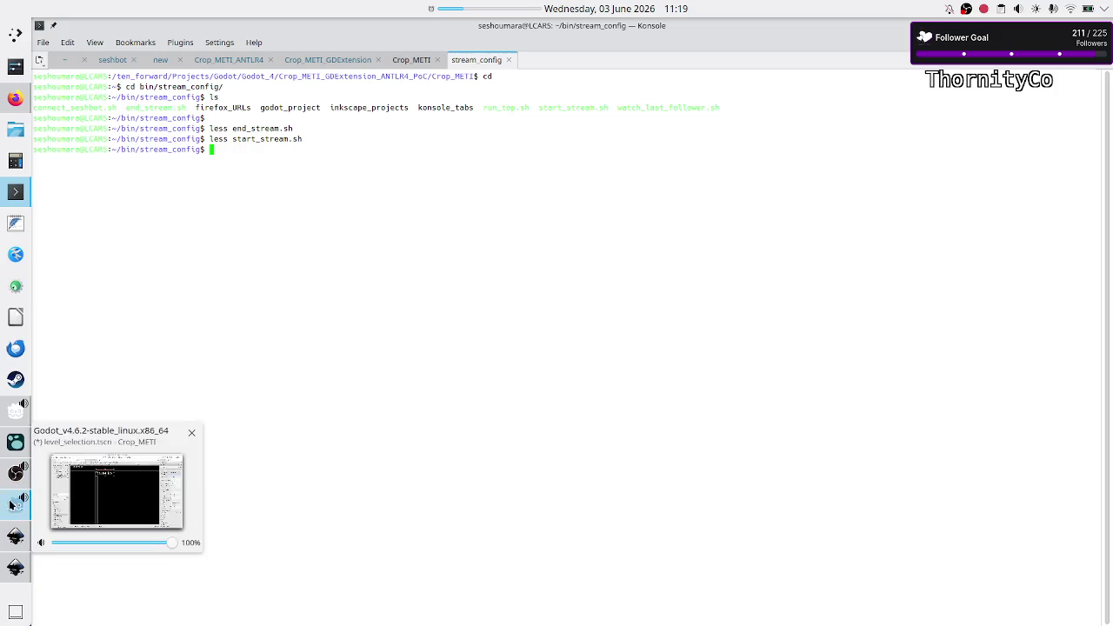
click(7, 477)
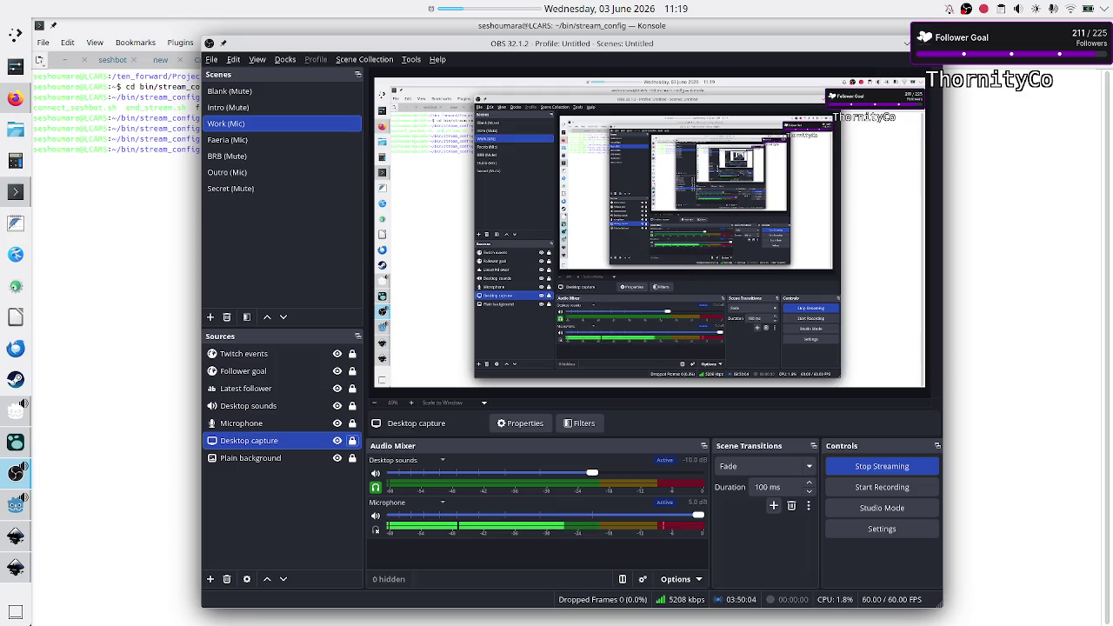
click(906, 43)
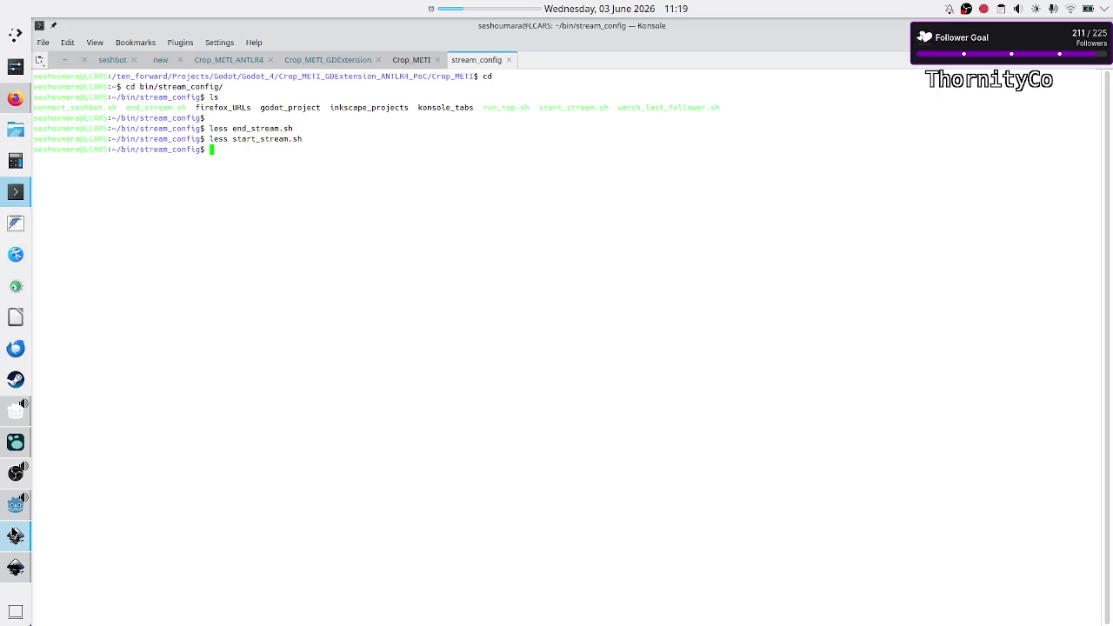
click(14, 510)
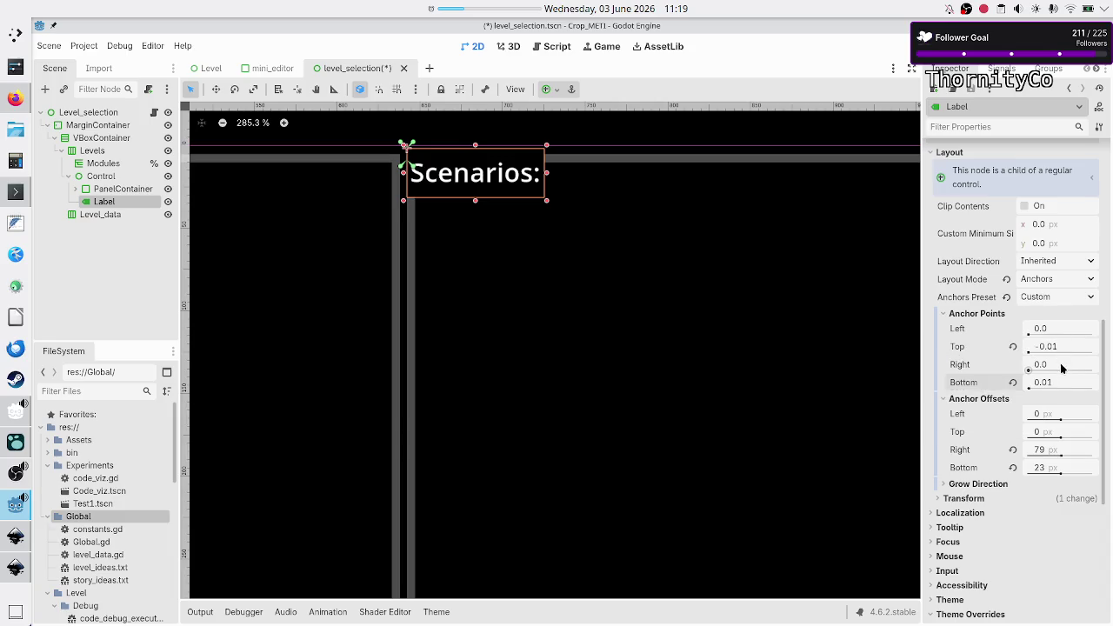
- Enter 0.5 as the Scenarios: label's Left anchor point under Inspector Layout
click(1056, 328)
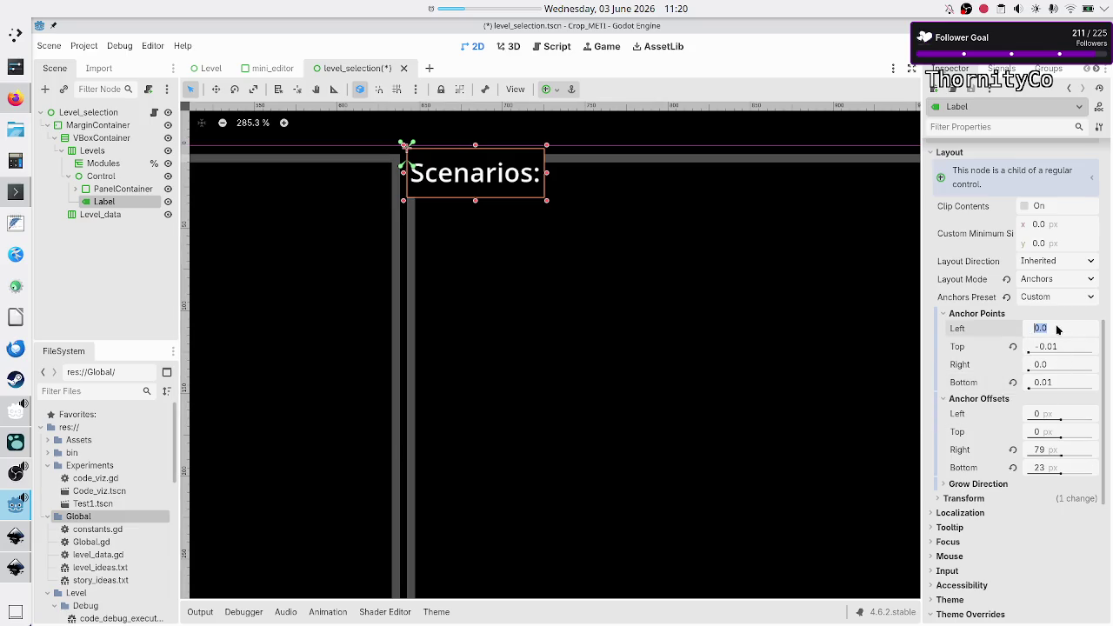
text(0.5)
key(Return)
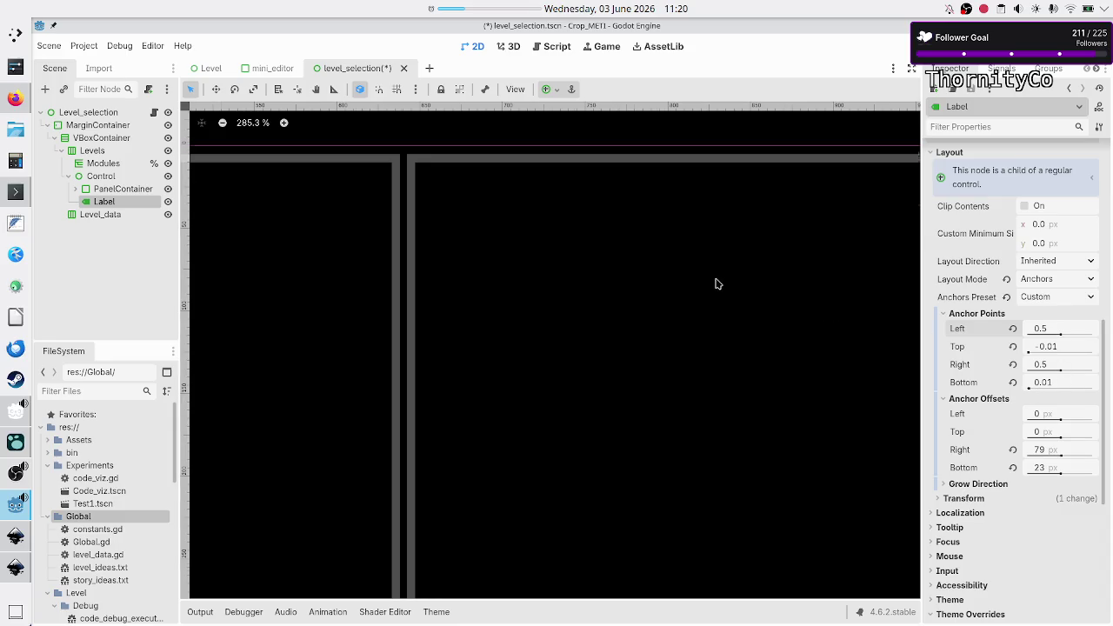
scroll(716, 283, down, 3)
scroll(715, 283, down, 2)
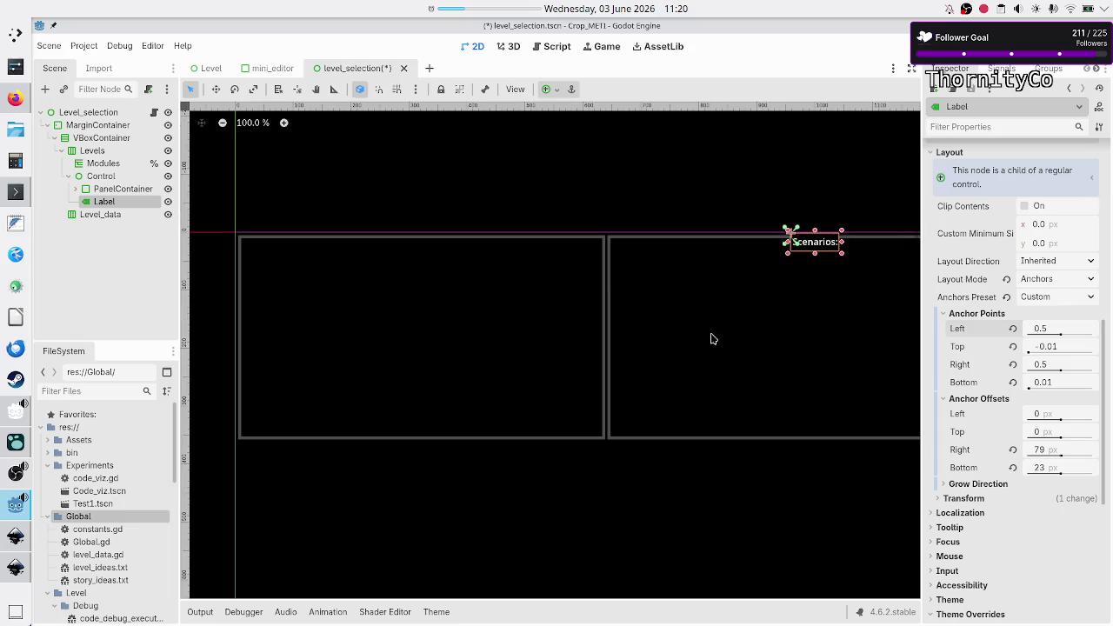
scroll(654, 353, right, 5)
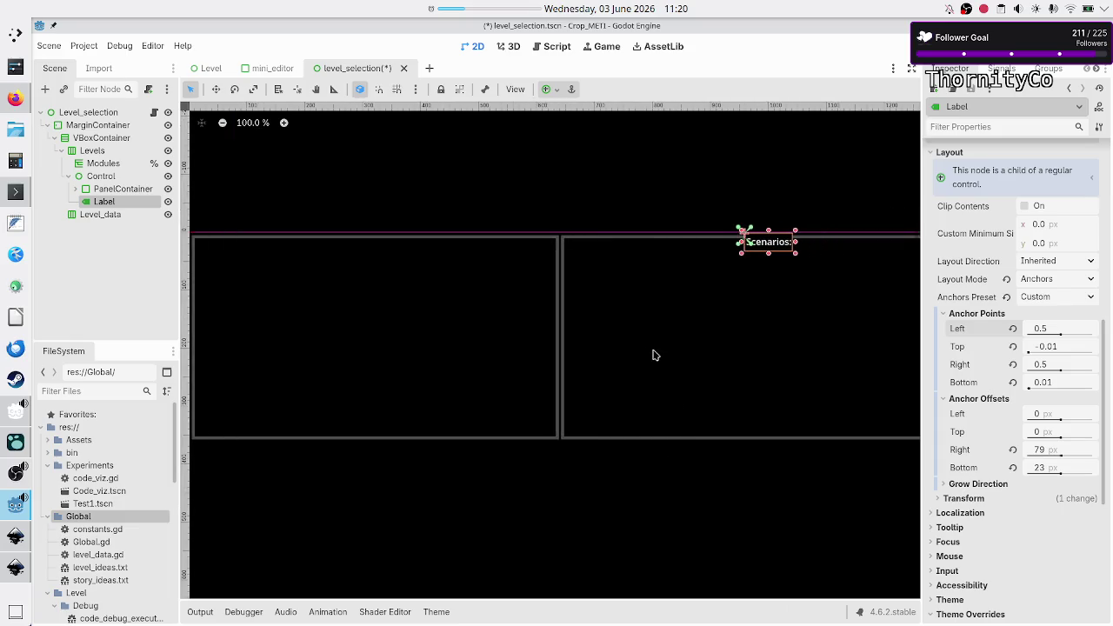
scroll(654, 355, left, 1)
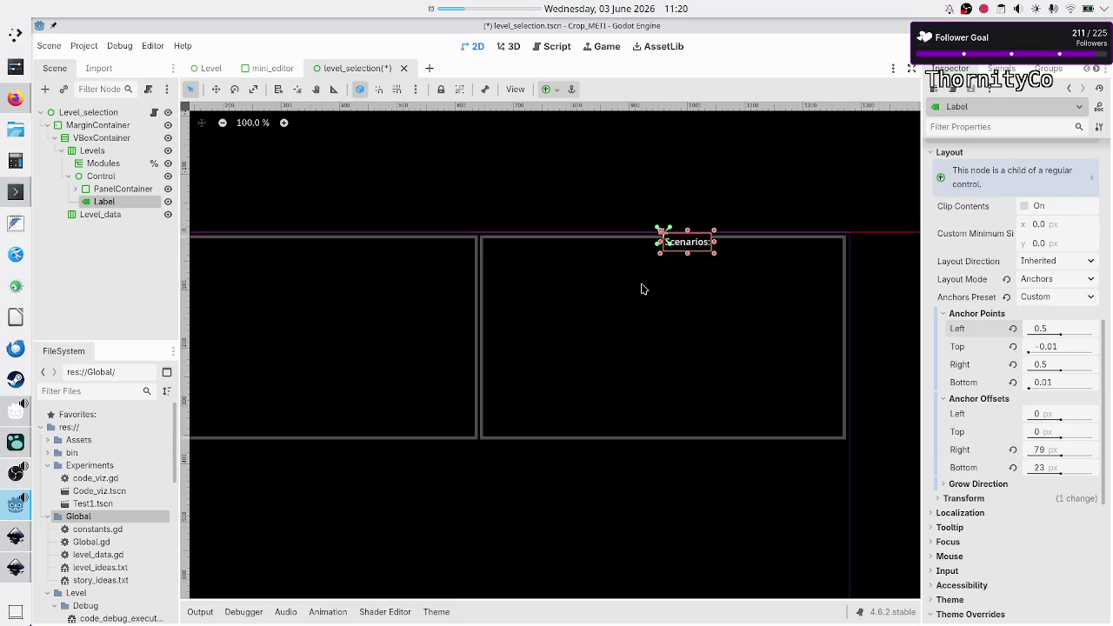
scroll(683, 270, up, 3)
scroll(683, 269, up, 6)
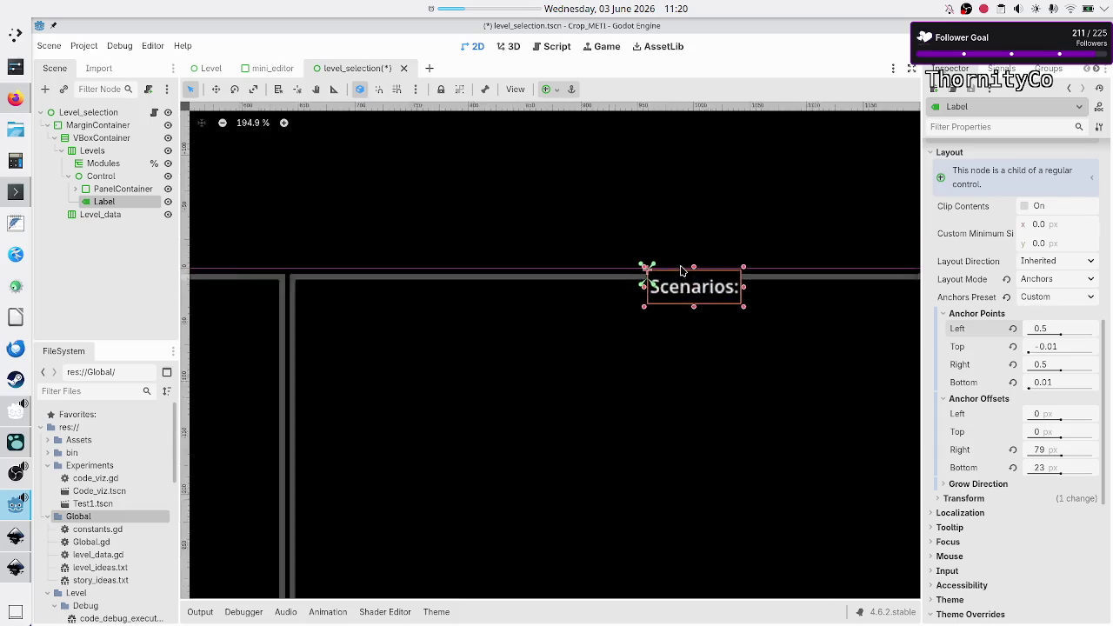
scroll(683, 270, down, 3)
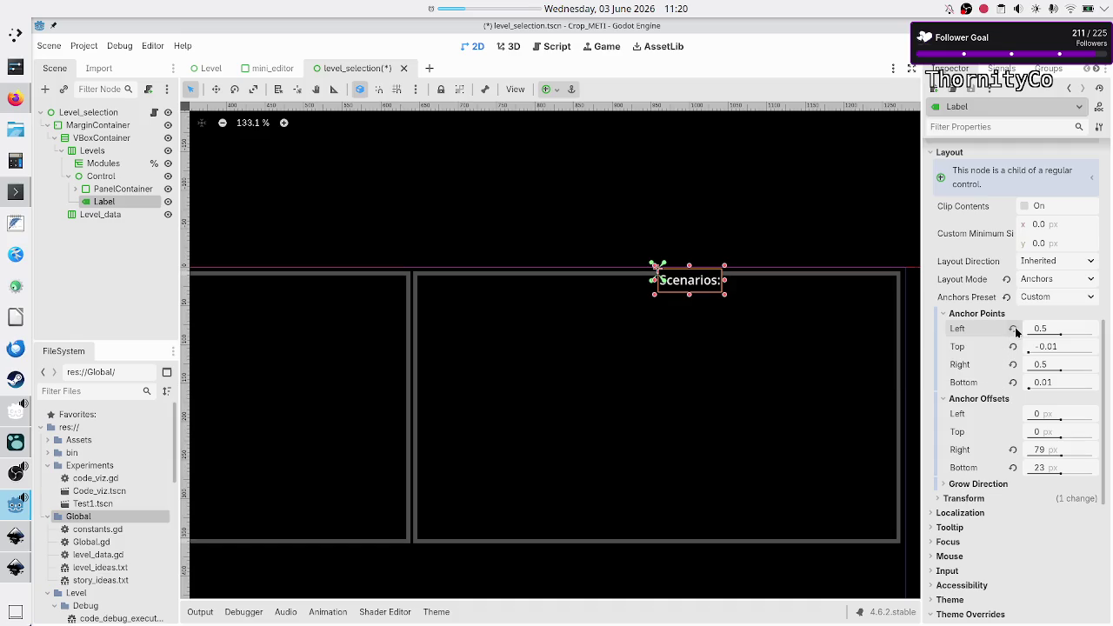
click(1056, 328)
text(0)
key(Return)
drag(1044, 365, 1096, 366)
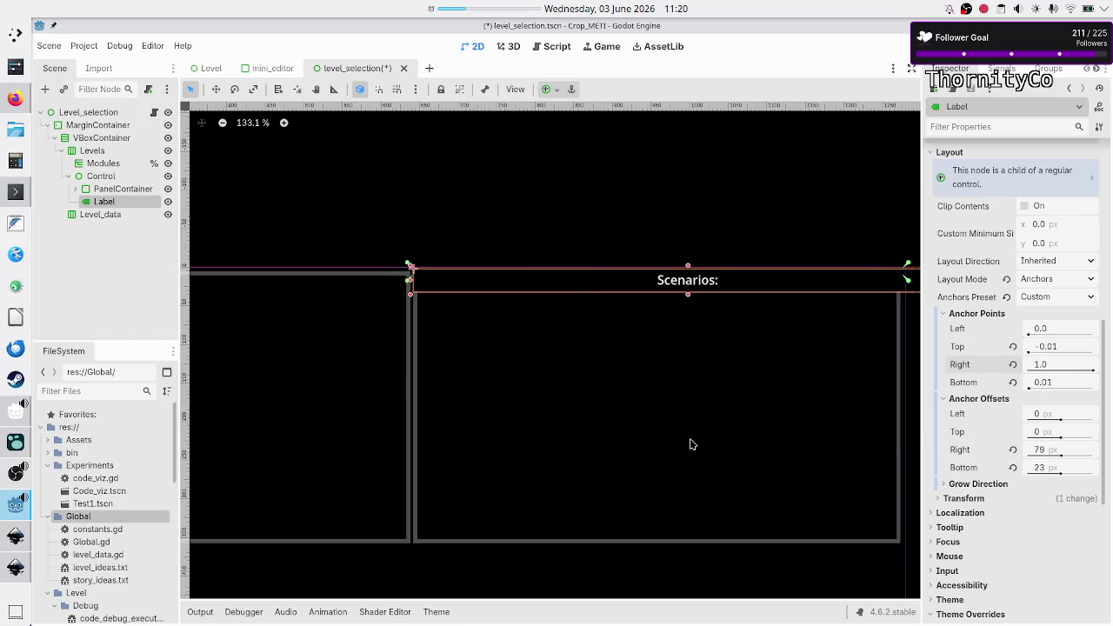
scroll(703, 401, down, 5)
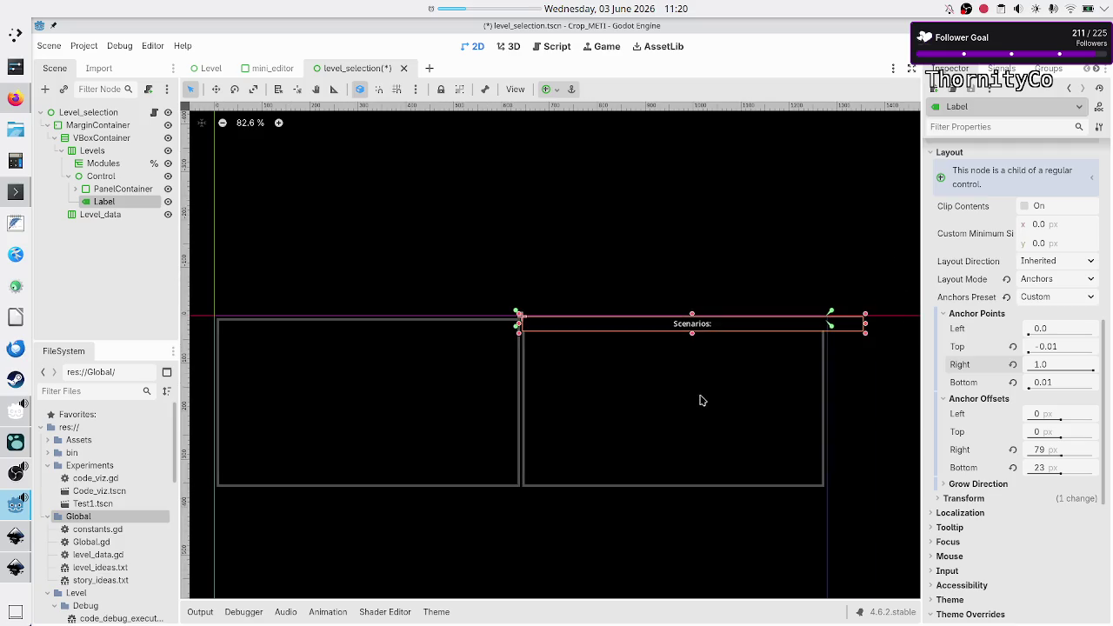
scroll(702, 400, up, 1)
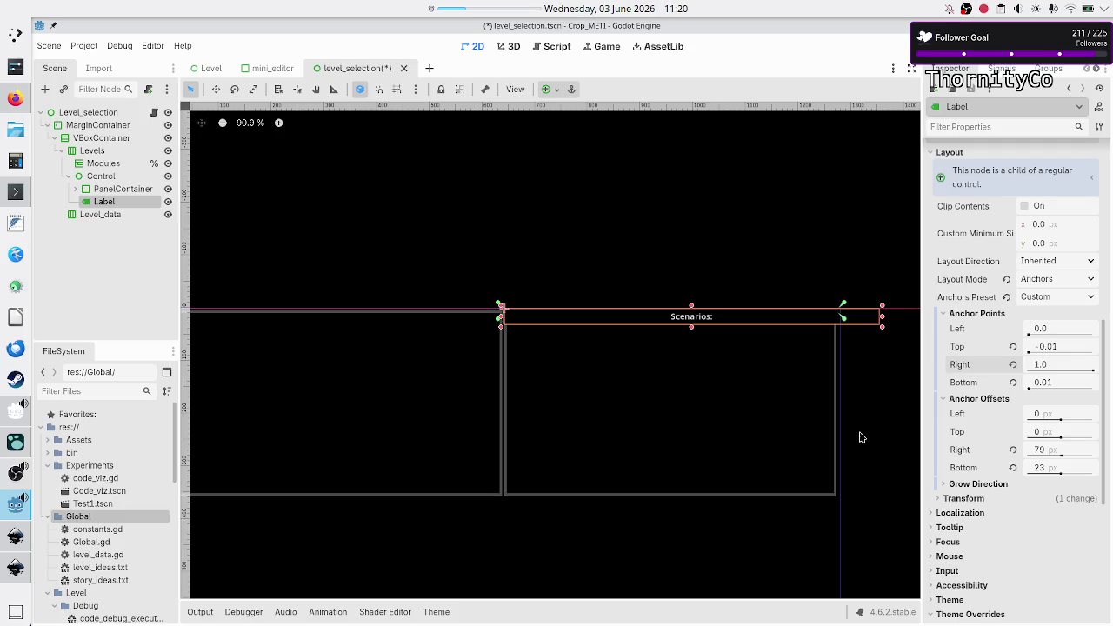
click(1013, 449)
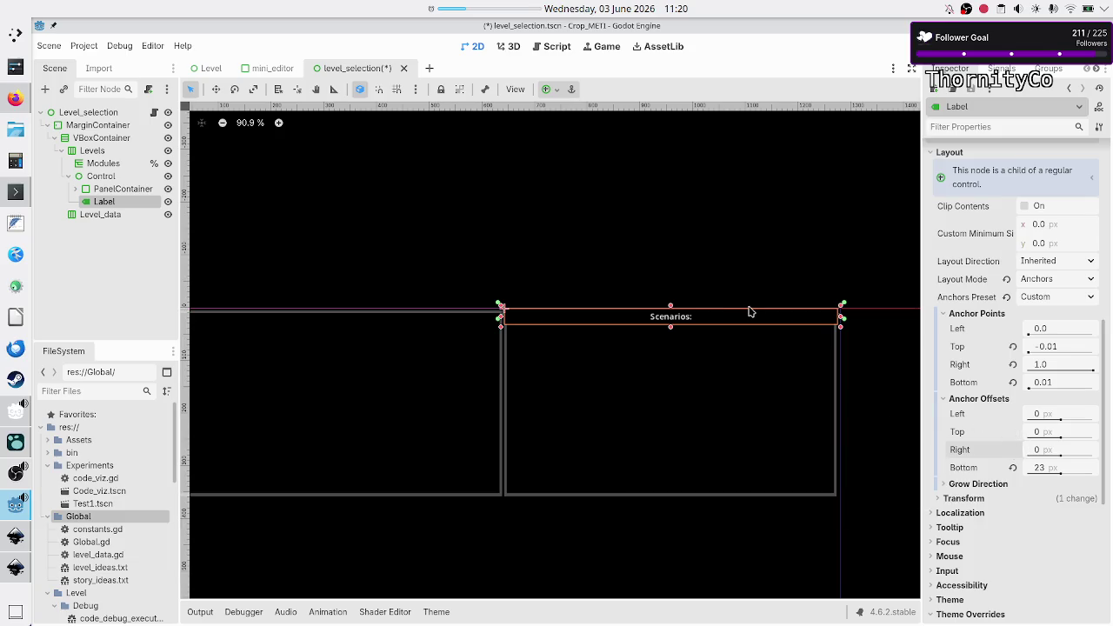
scroll(666, 315, up, 2)
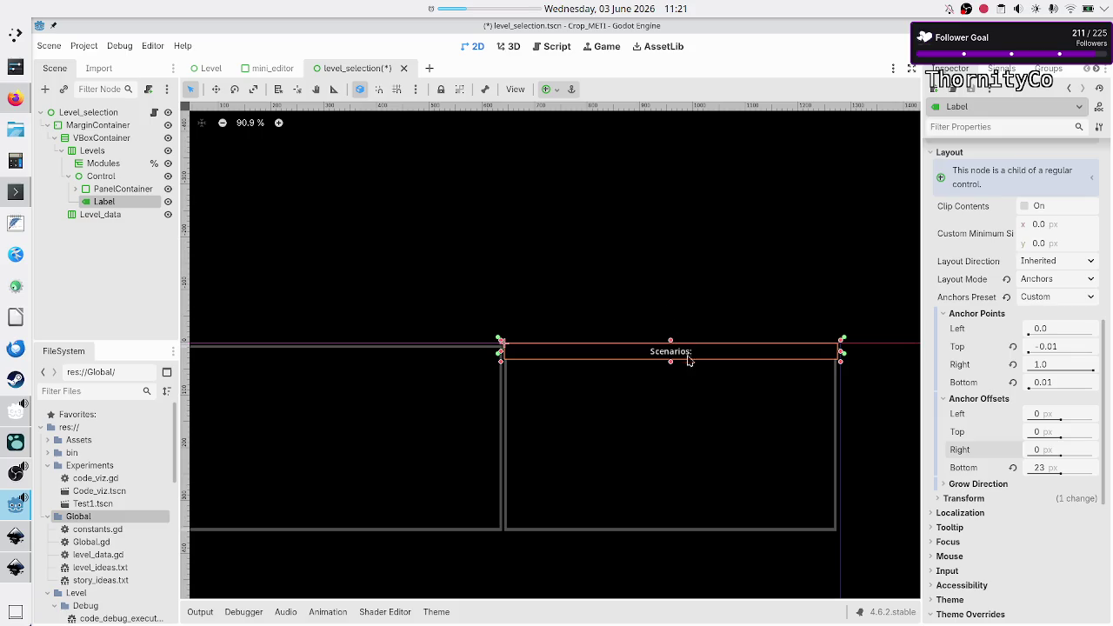
scroll(692, 331, up, 8)
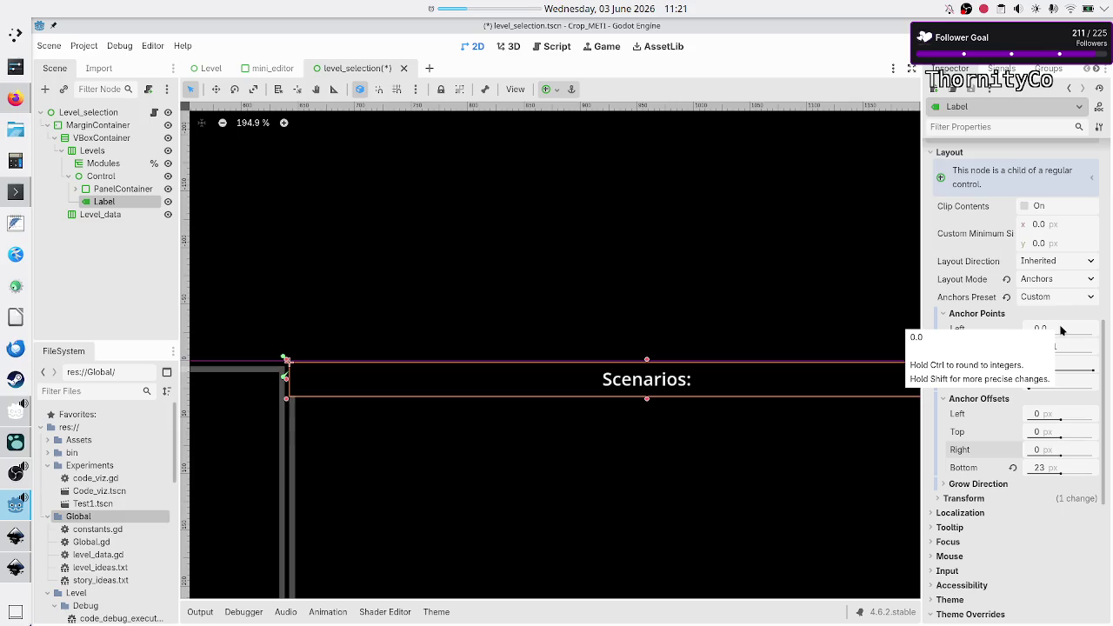
drag(1076, 347, 1072, 347)
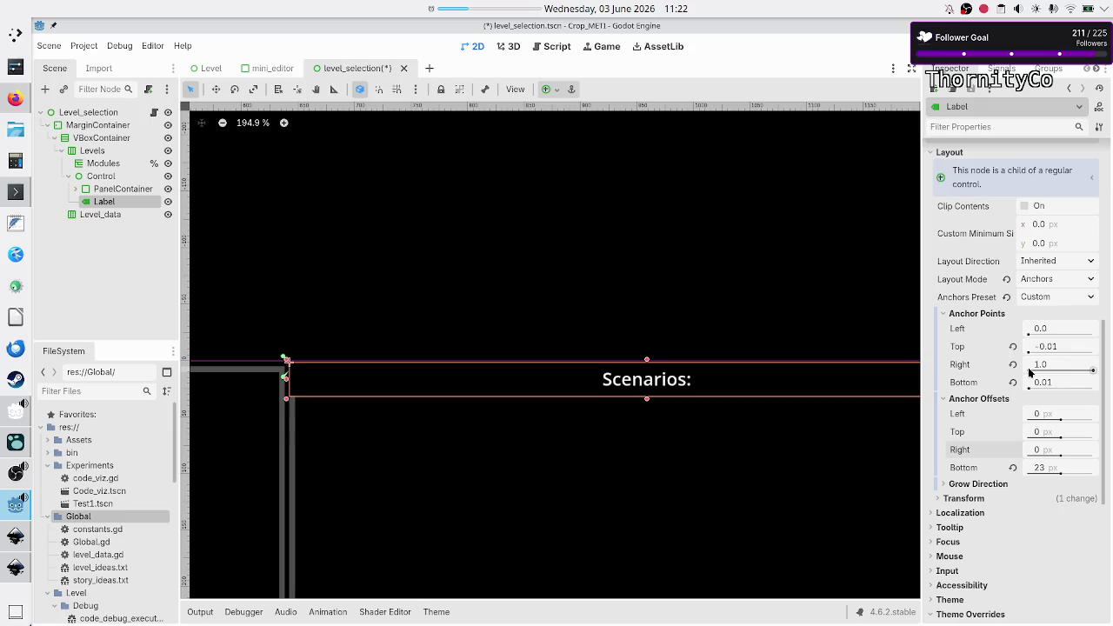
- Set the Scenarios label's Left and Right anchor points to 0.5, then bring up the Inkscape mockup
click(1055, 327)
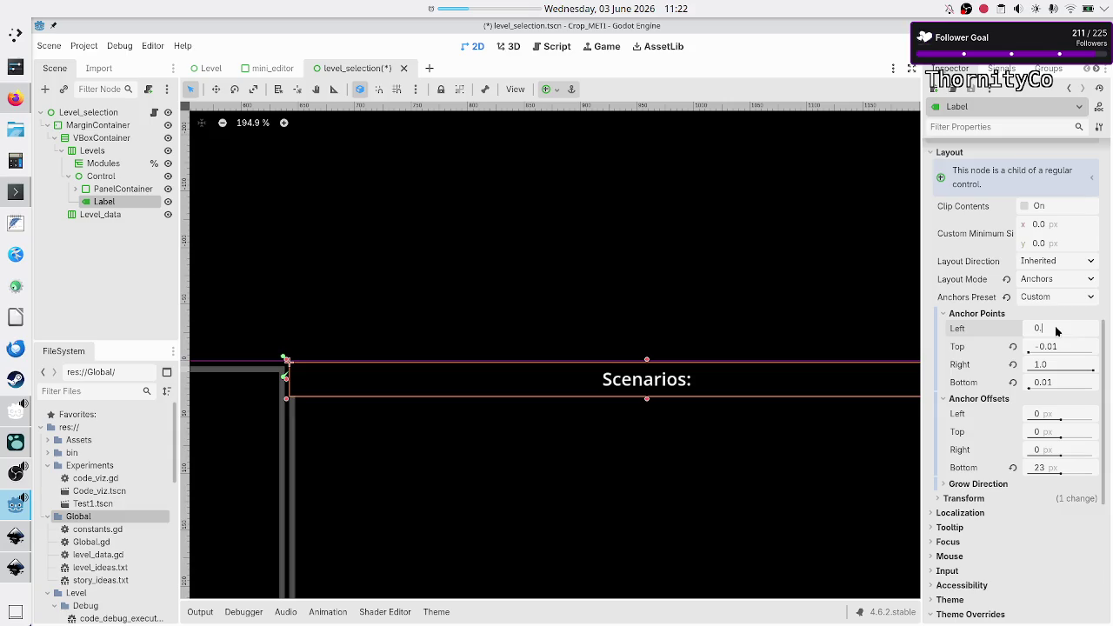
text(5)
key(Return)
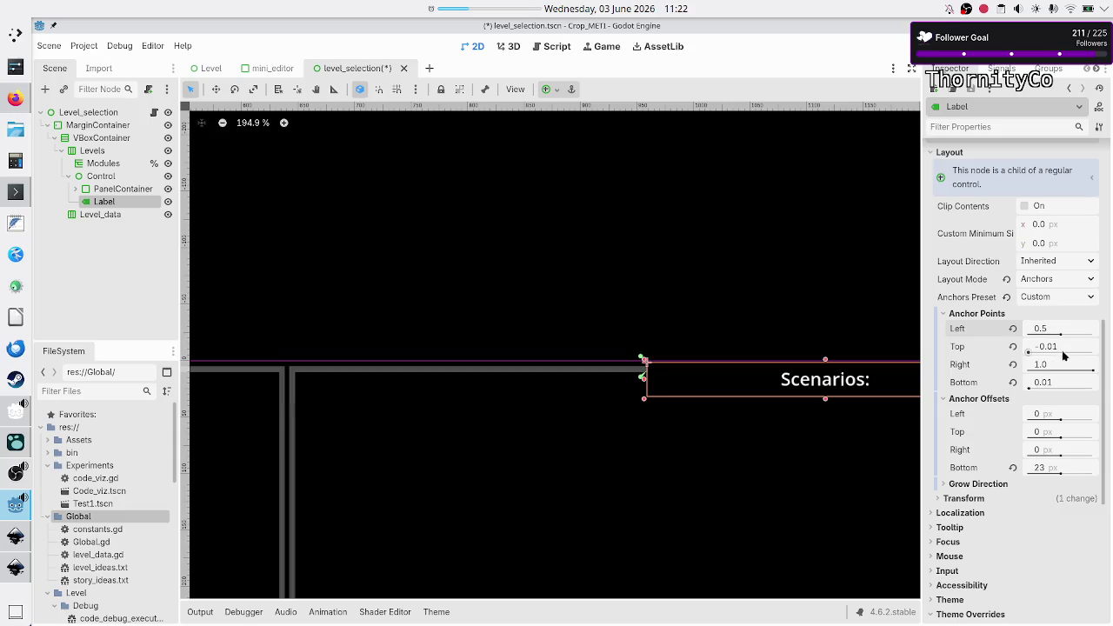
click(1052, 367)
text(0.5)
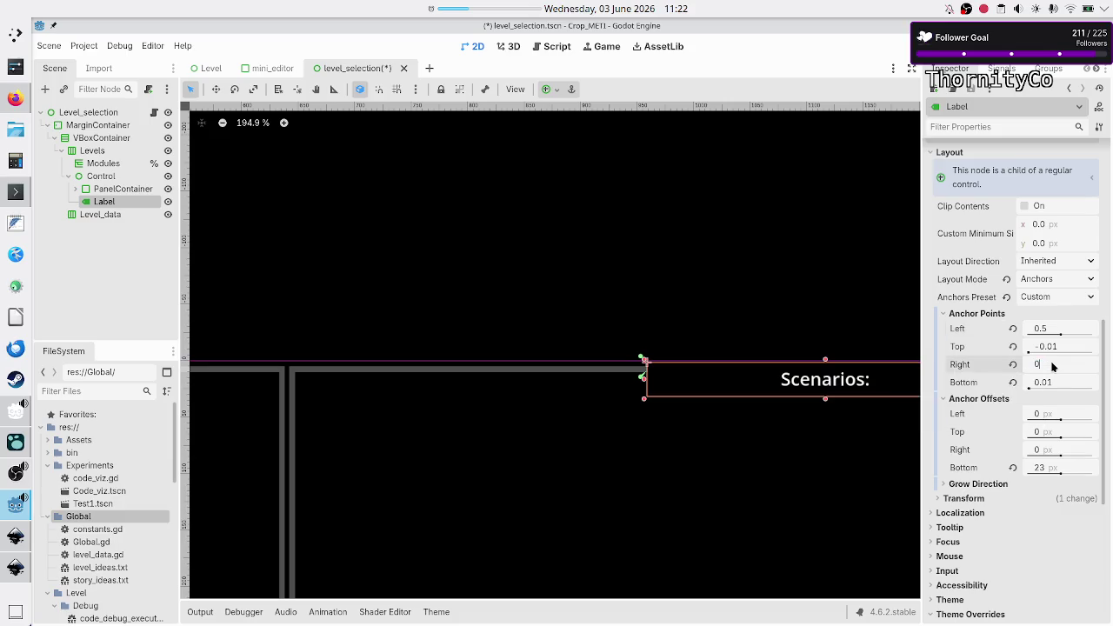
key(Return)
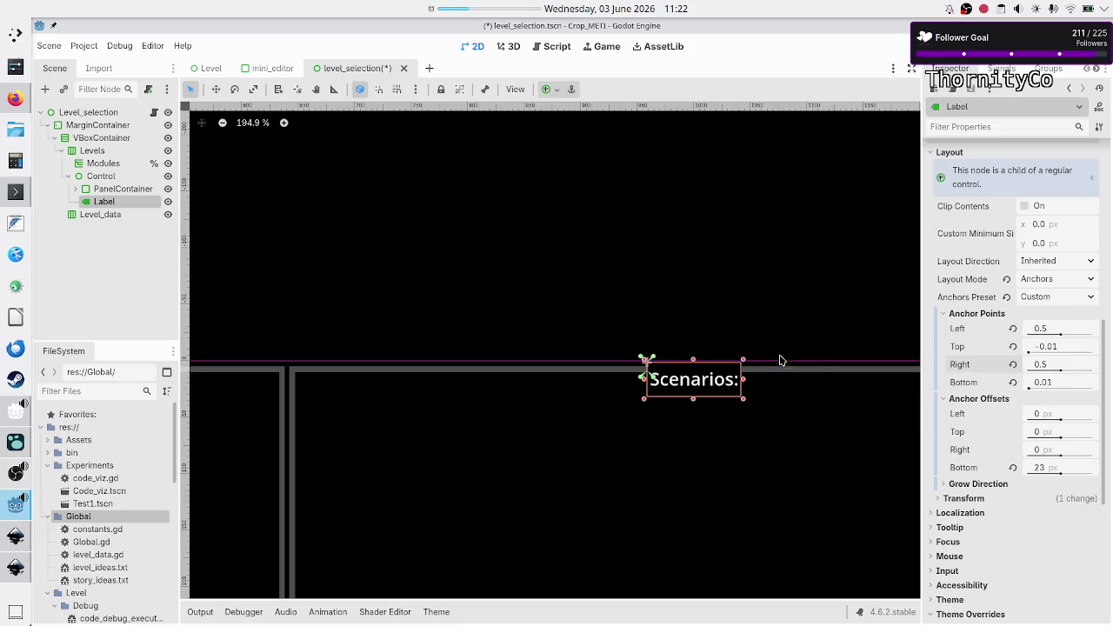
scroll(732, 348, down, 3)
scroll(770, 412, up, 2)
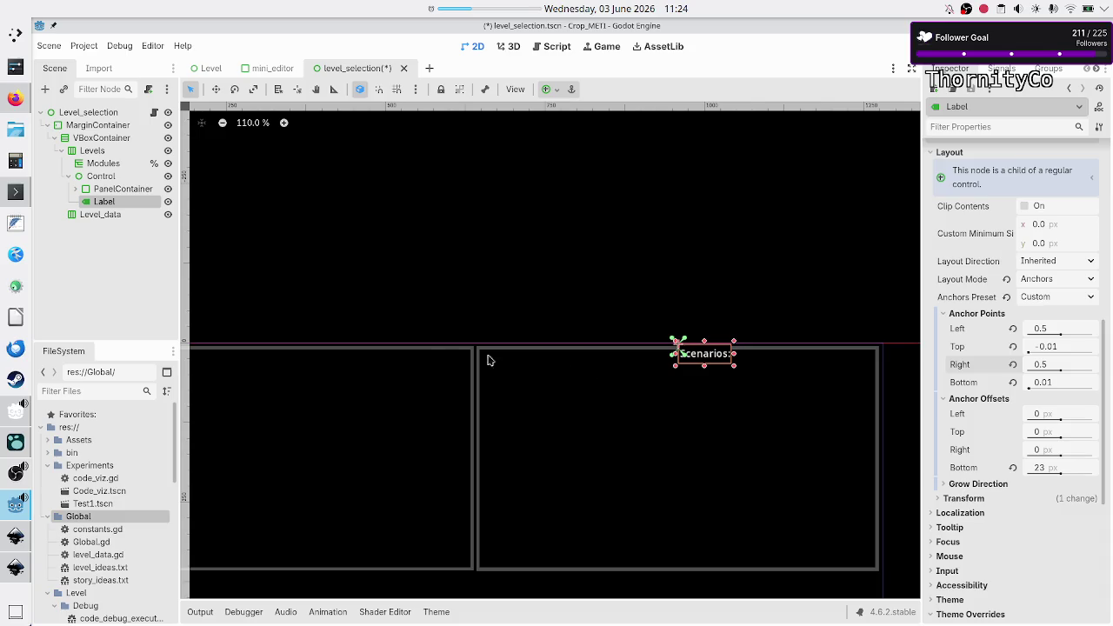
click(16, 536)
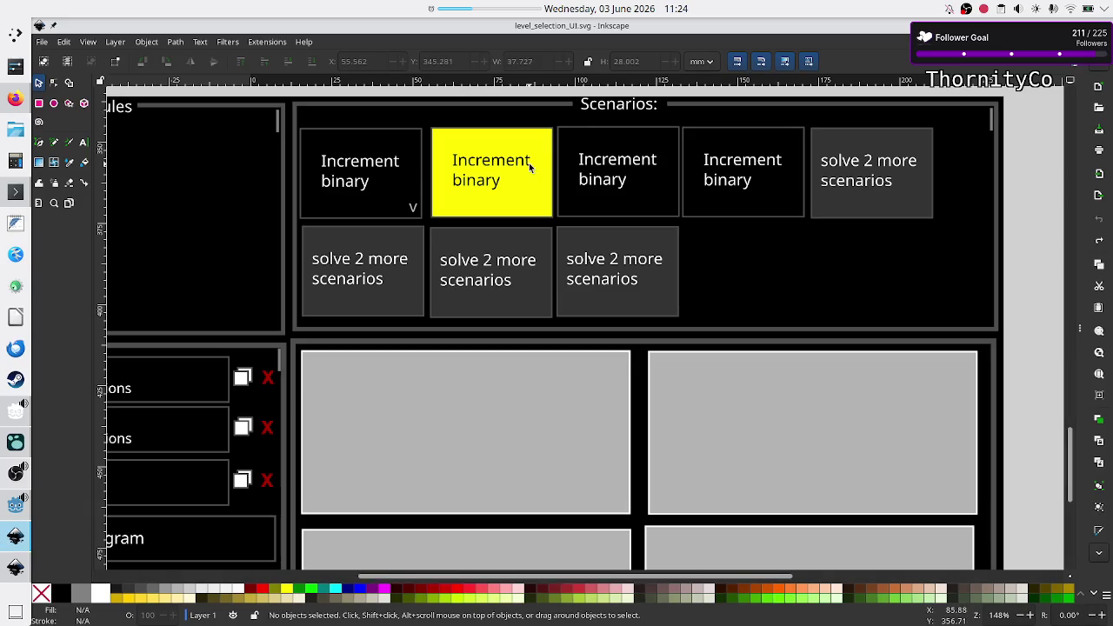
- Zoom around the level_selection_UI.svg Scenarios heading in Inkscape, then switch back to Godot
ctrl+scroll(530, 167, down, 2)
ctrl+scroll(540, 167, up, 1)
ctrl+scroll(540, 168, up, 1)
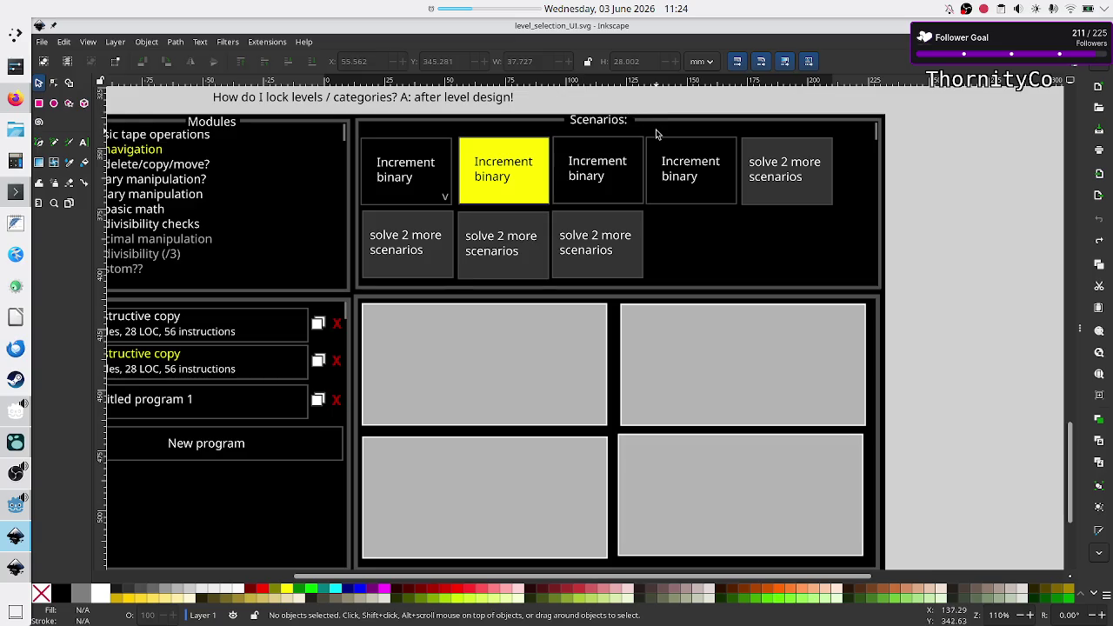
key(alt+Tab)
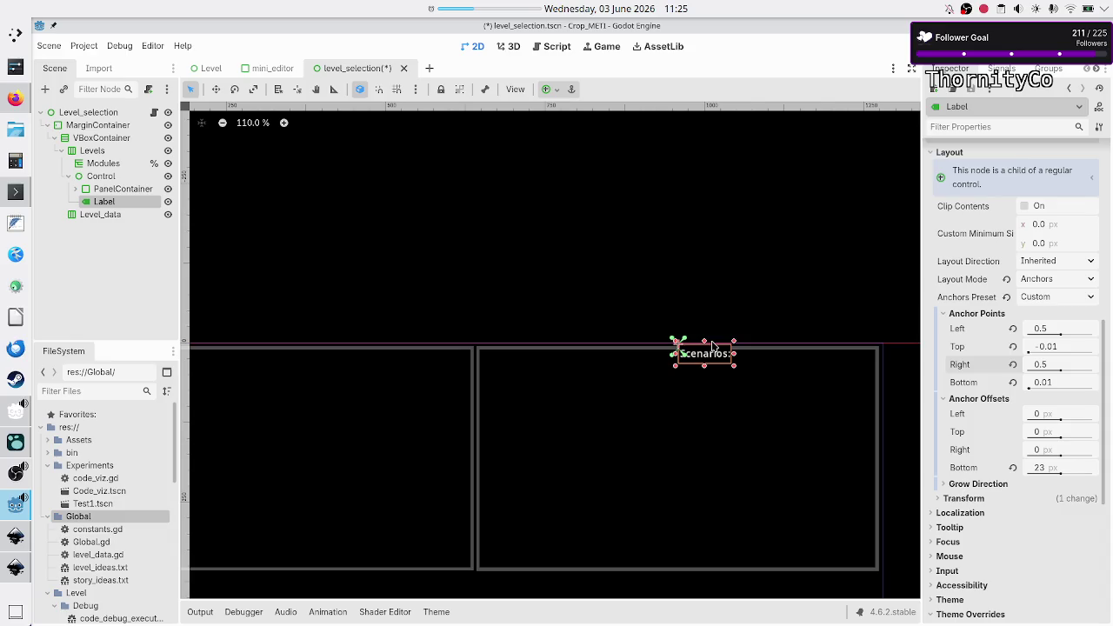
- Switch from Godot to the Inkscape level_selection_UI.svg mockup with Alt+Tab
key(alt+Tab)
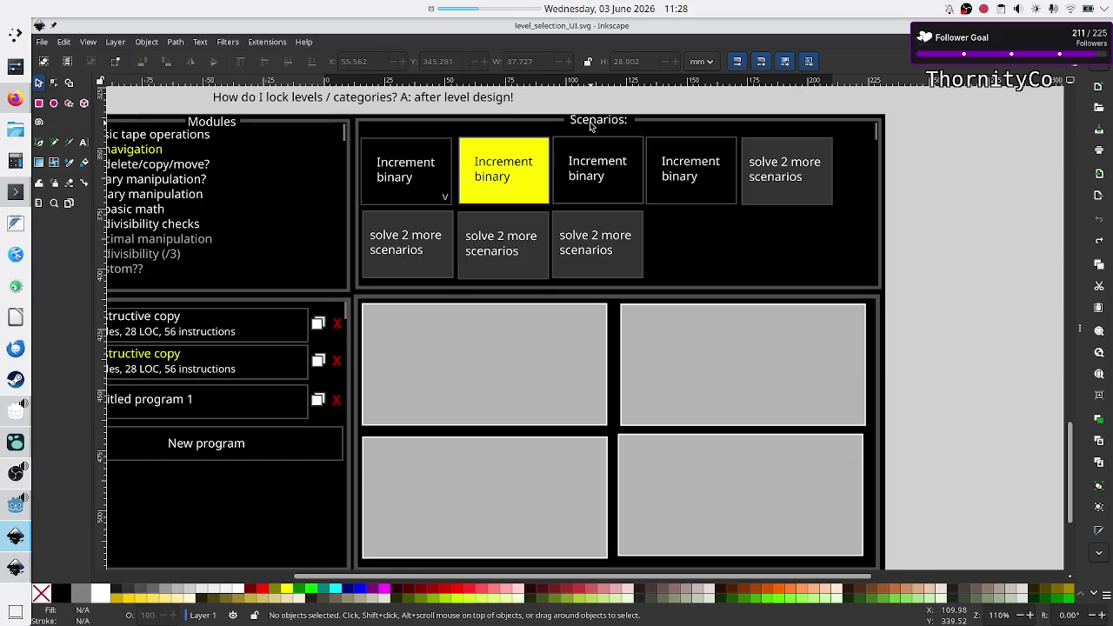
- Switch from the Inkscape mockup back to the Godot level_selection scene
key(alt+Tab)
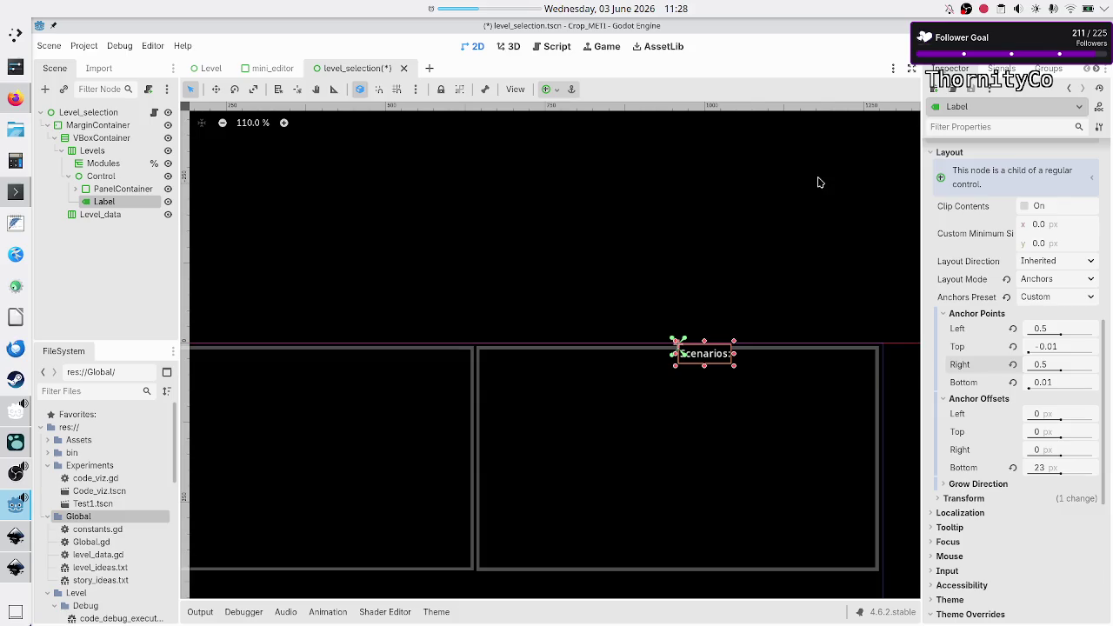
- Give the Scenarios label a Top anchor of -0.02 and, after trying 0.02 and 0.01, Bottom 0.0
click(1069, 348)
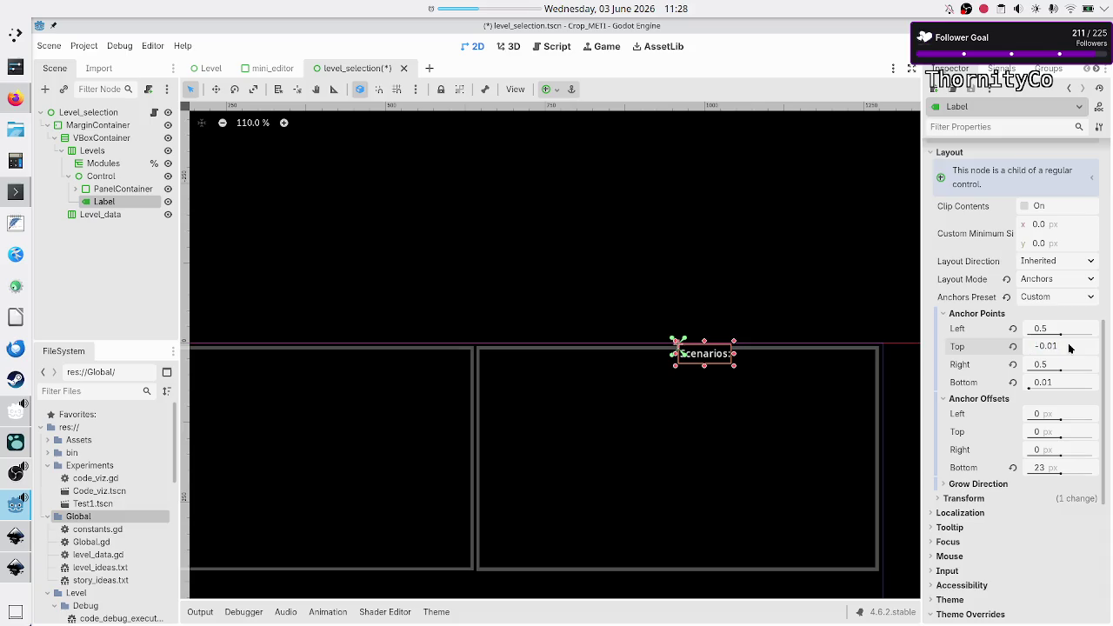
text(-0.02)
key(Return)
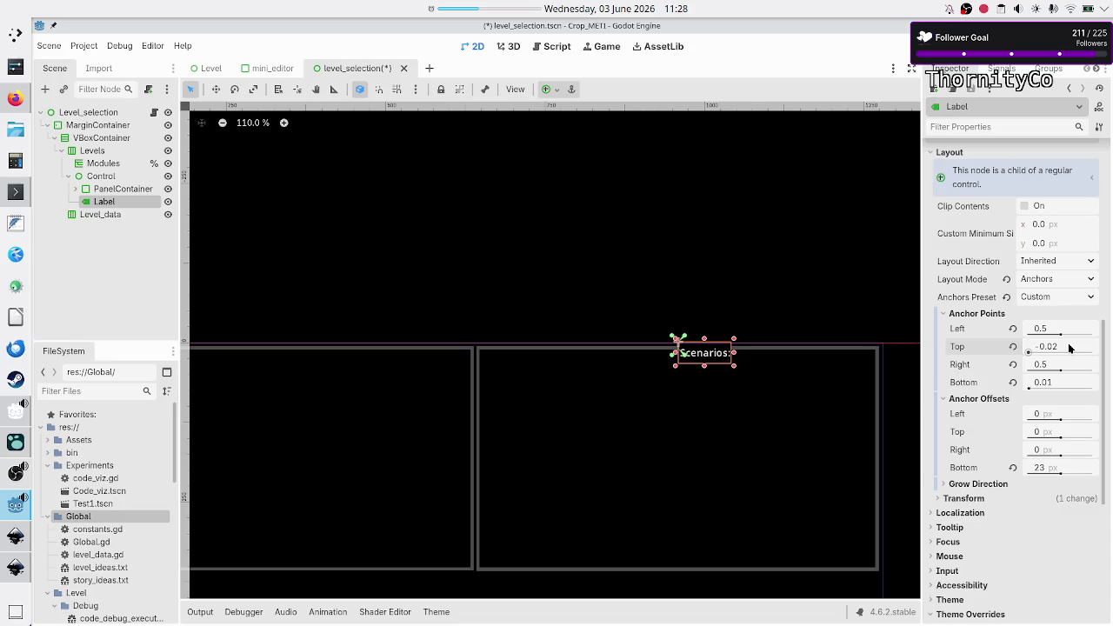
click(1065, 382)
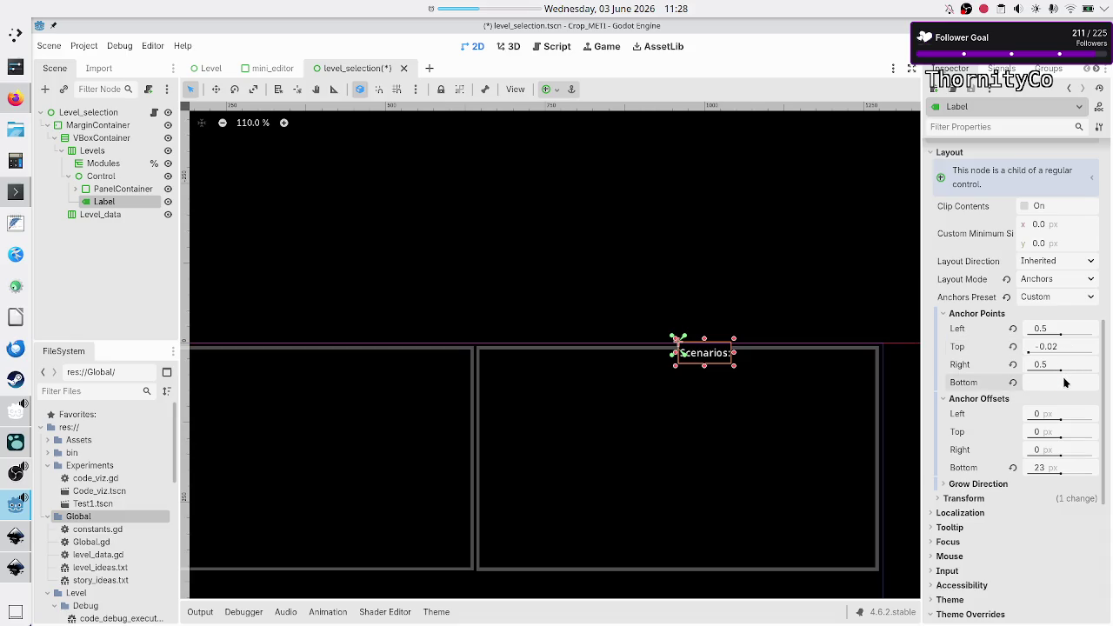
text(0.02)
key(Return)
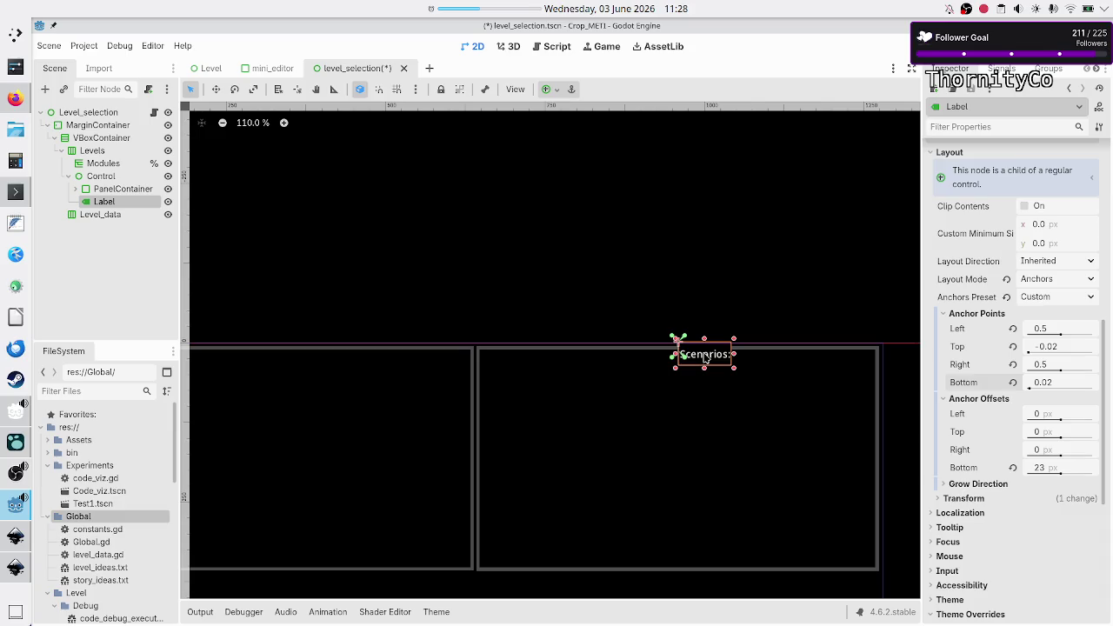
click(1058, 382)
text(1)
key(Return)
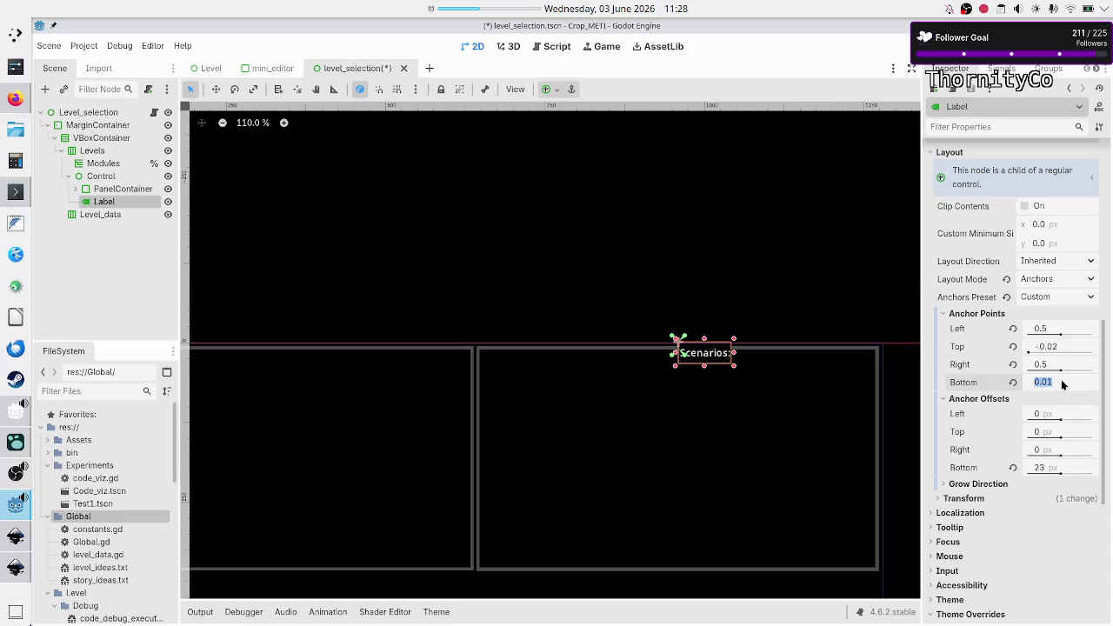
text(0)
key(Return)
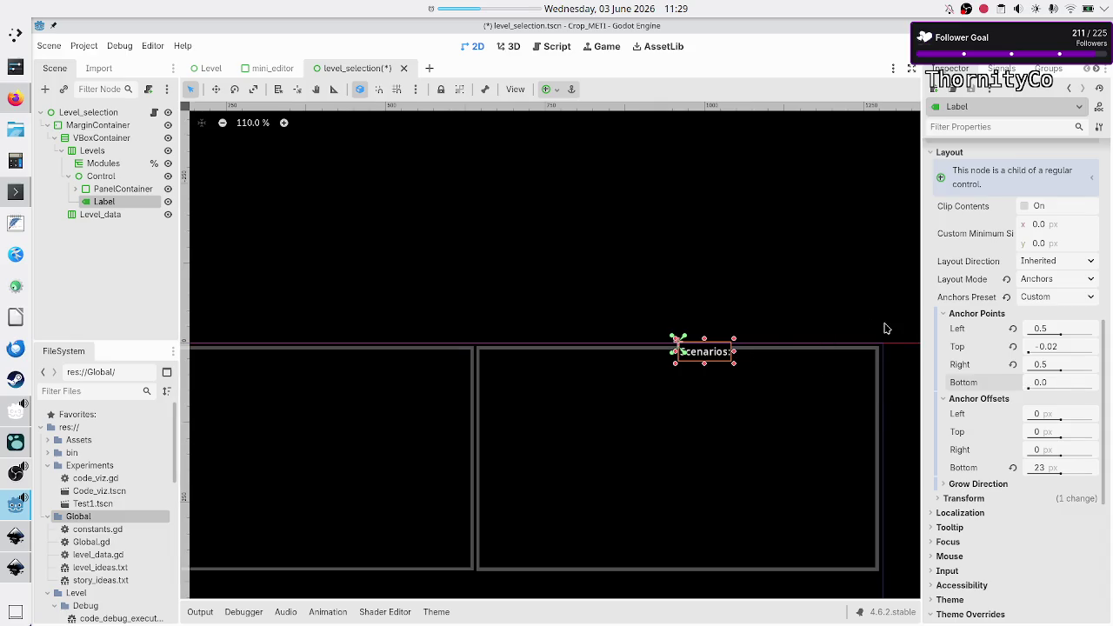
click(971, 503)
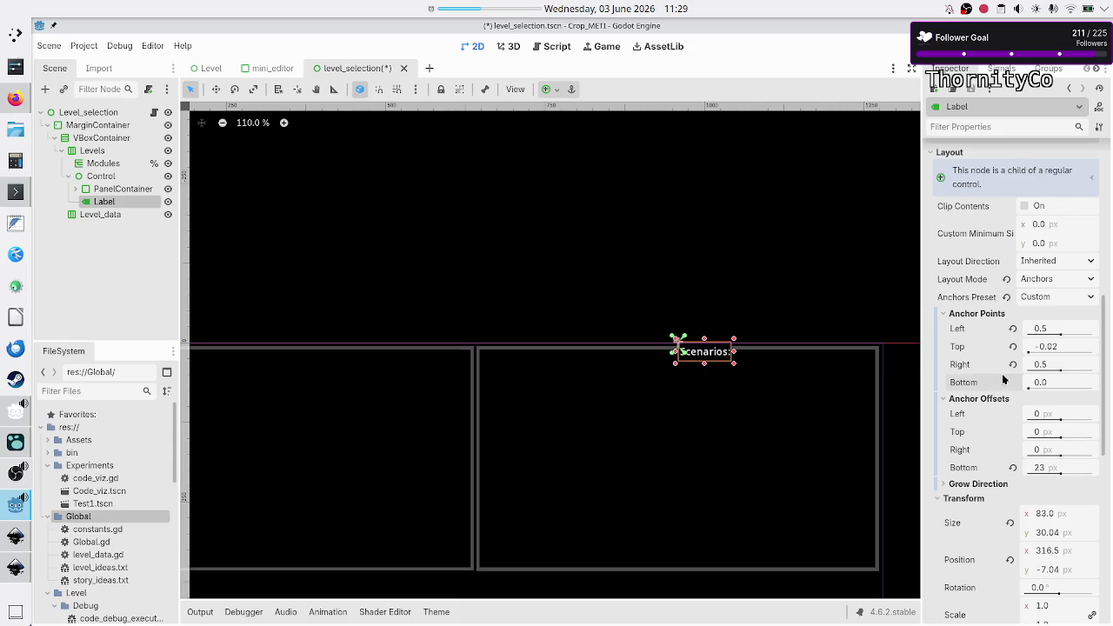
- Run the project with F5 to check the Scenarios title, close the game, then select the Control node
key(F5)
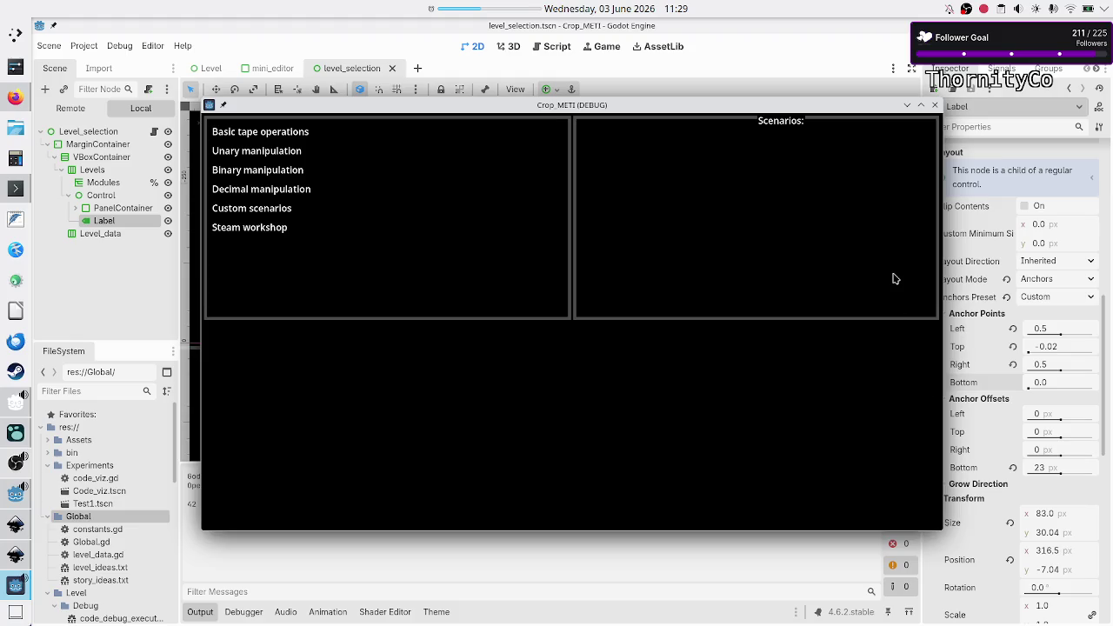
click(936, 106)
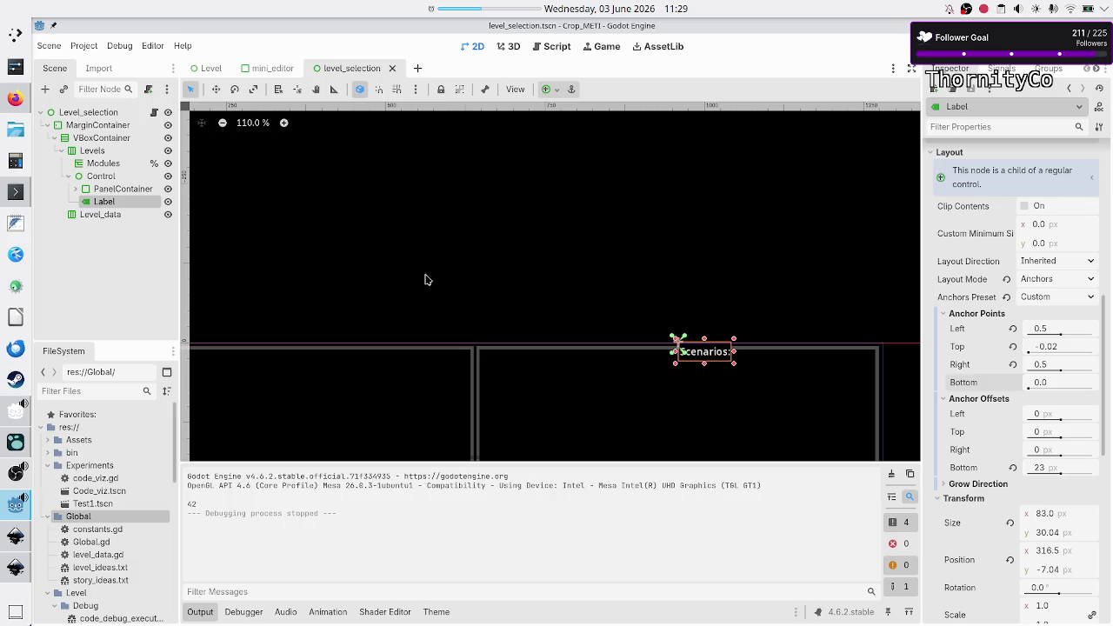
click(119, 179)
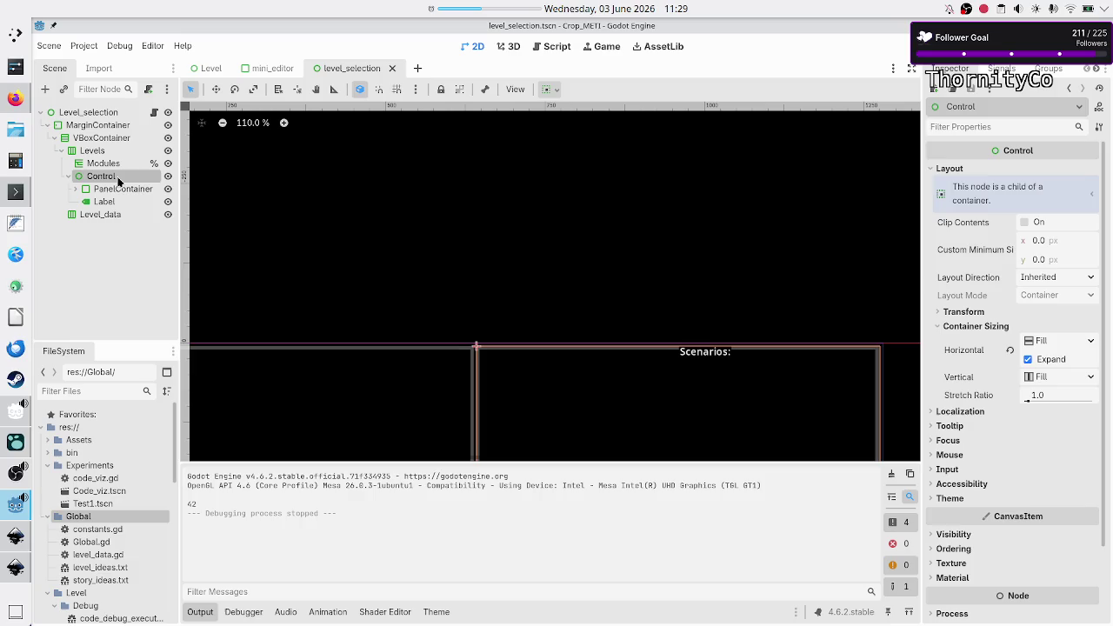
- Select the PanelContainer and switch its Layout Mode to Anchors
click(114, 195)
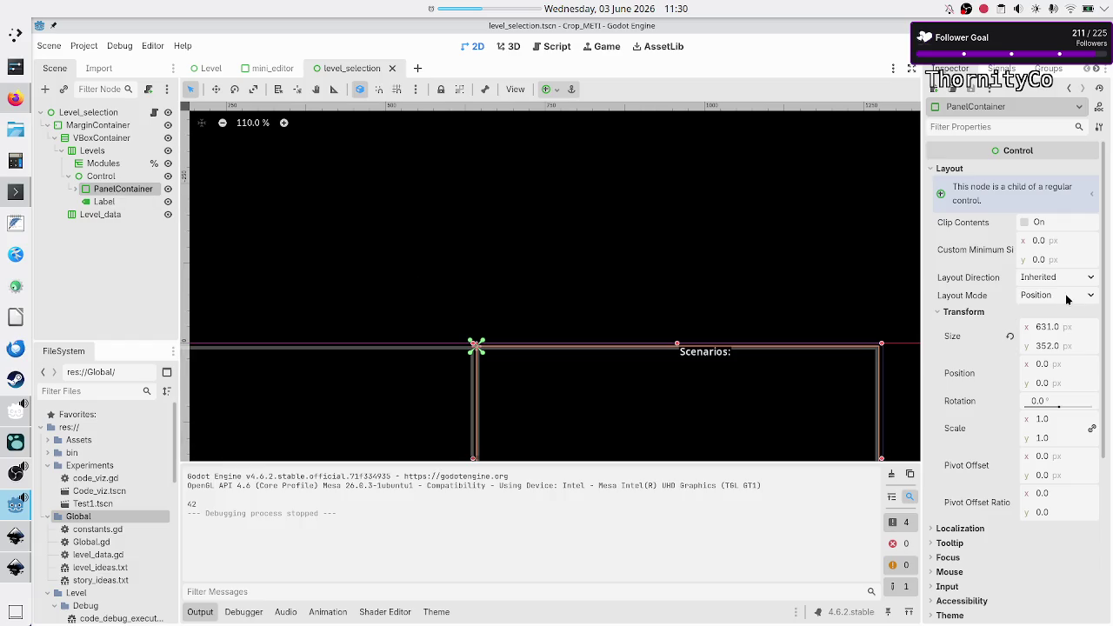
scroll(983, 427, down, 5)
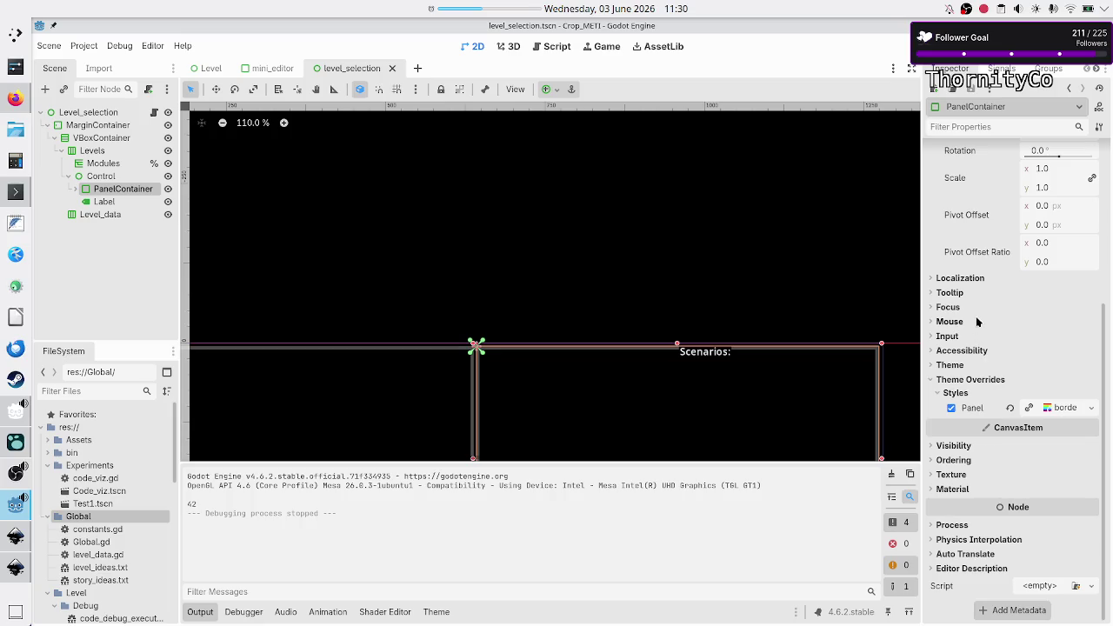
scroll(988, 332, up, 5)
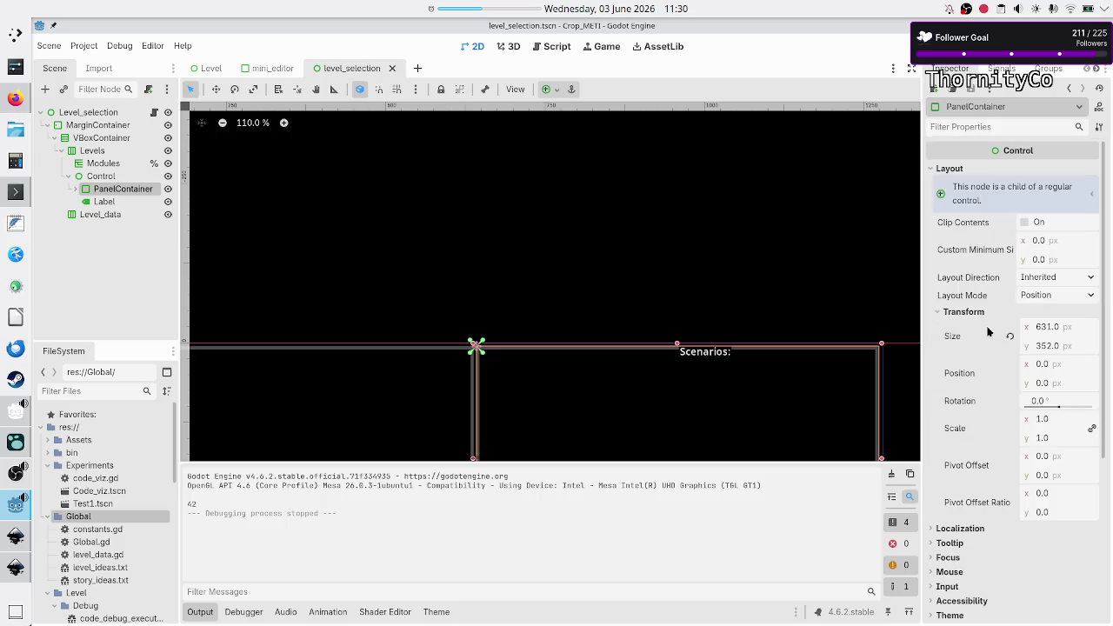
click(1055, 295)
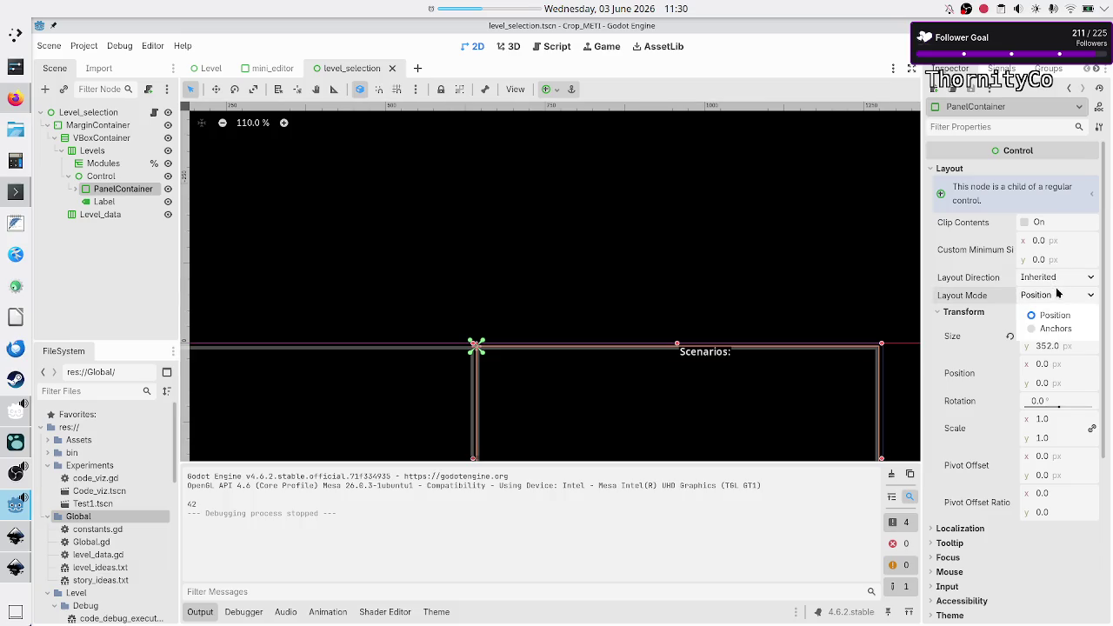
click(1058, 329)
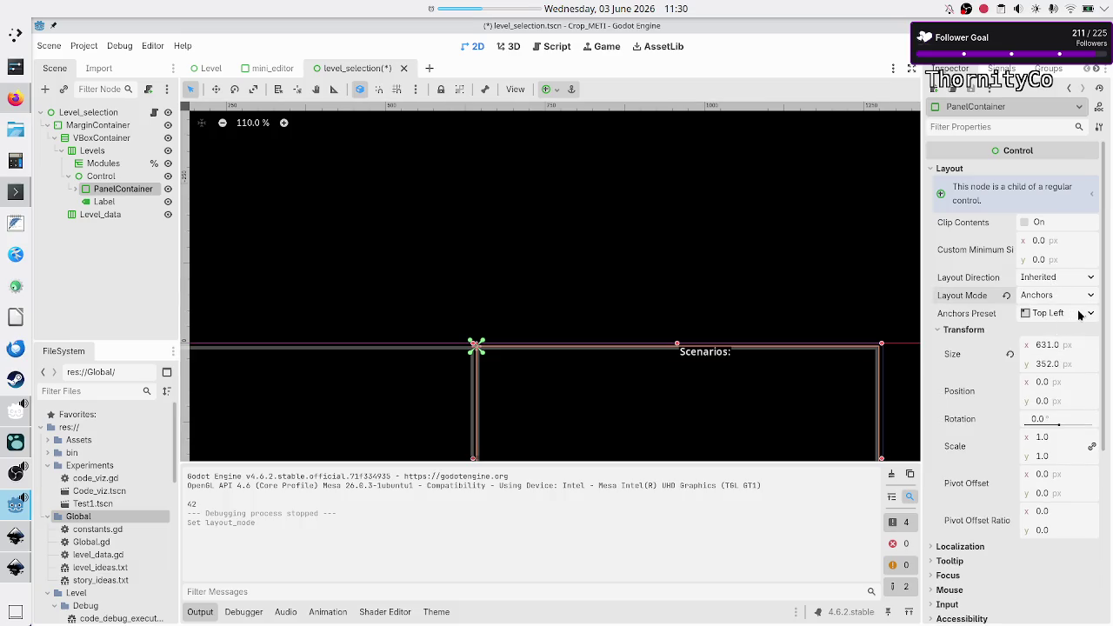
- Choose the Custom anchors preset and expand Anchor Points and Anchor Offsets
click(1081, 313)
click(1054, 334)
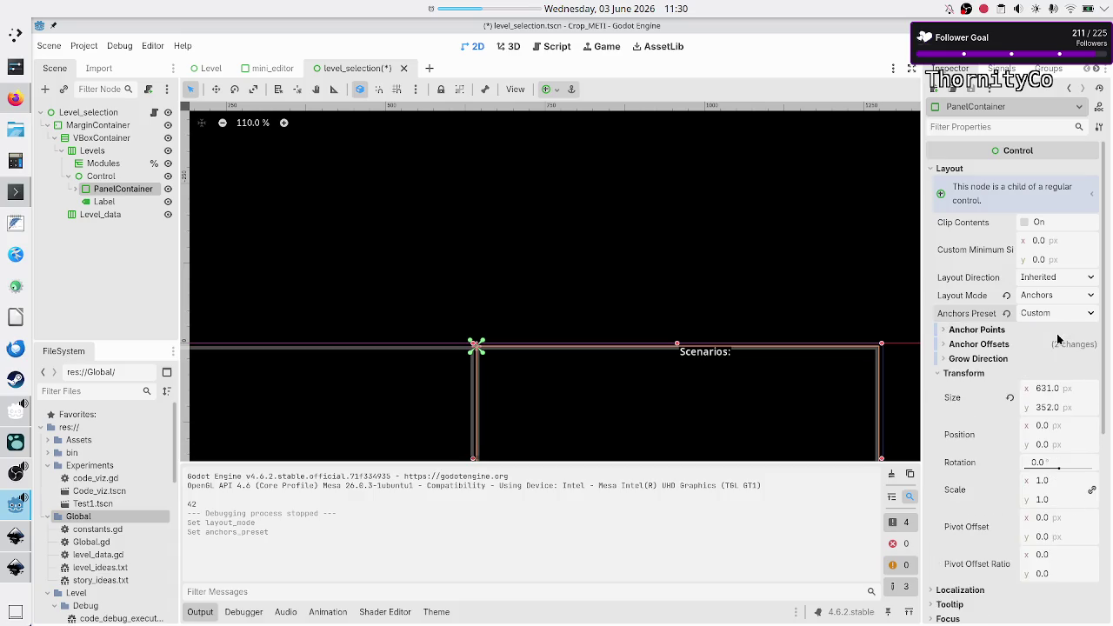
click(990, 329)
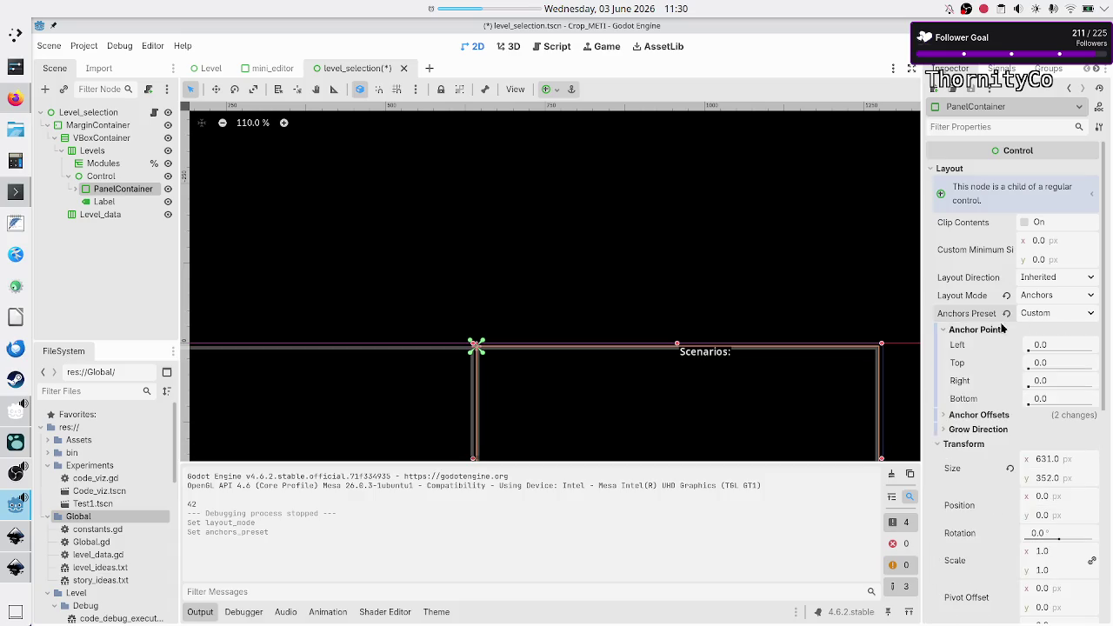
click(986, 415)
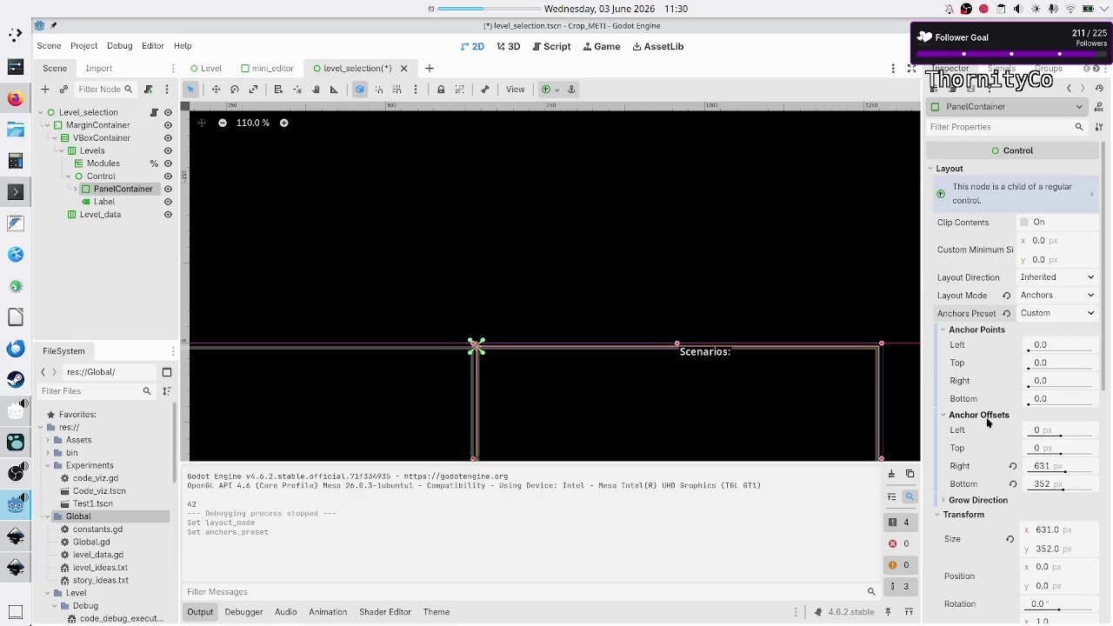
click(10, 101)
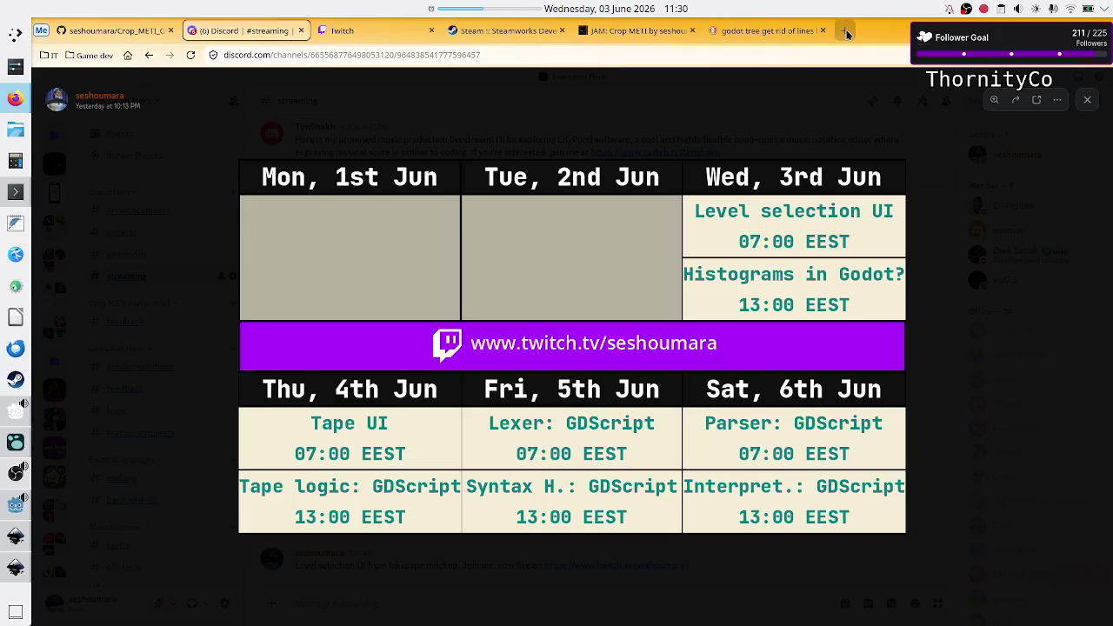
- Search 'godot blog' in a new Firefox tab and open the official Godot blog
click(844, 31)
text(godot 4.7)
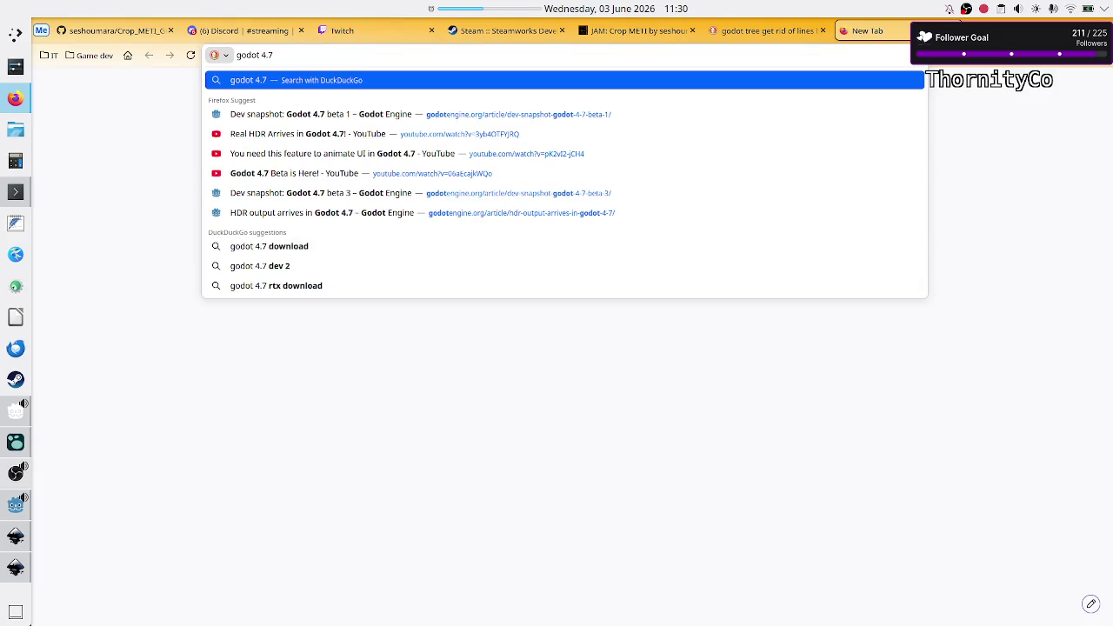
key(BackSpace)
key(BackSpace)
key(BackSpace)
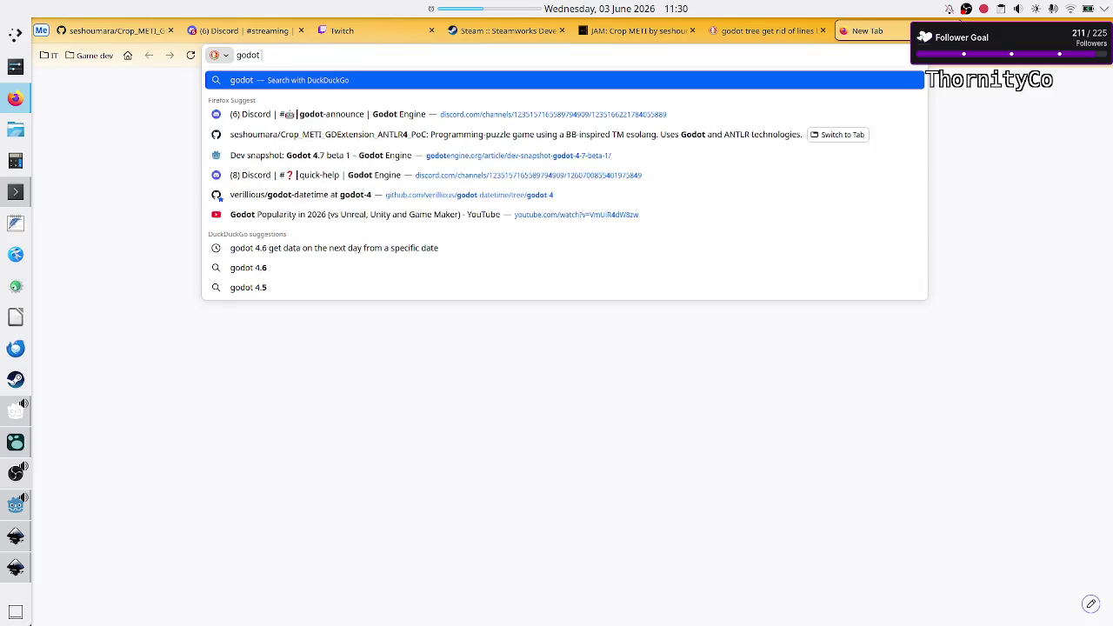
text(blog)
key(Return)
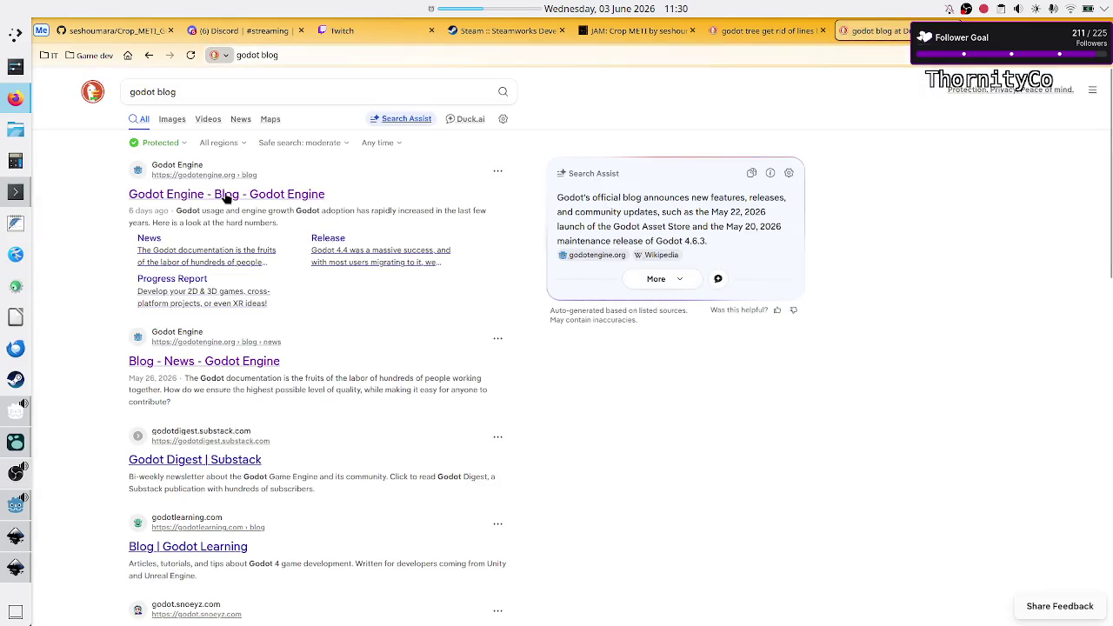
click(224, 195)
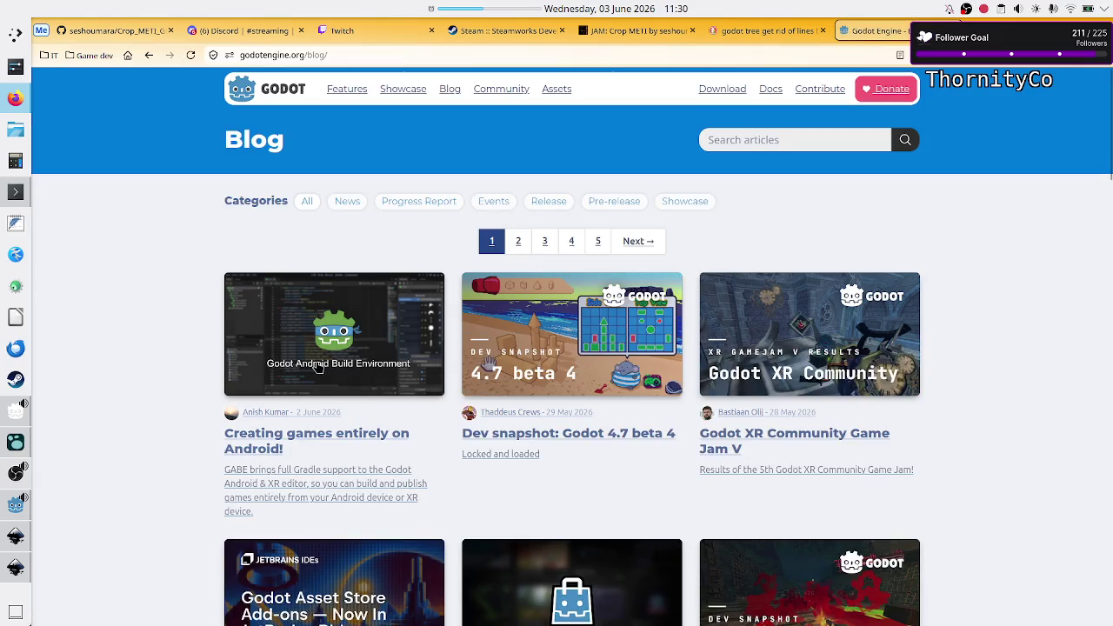
- Skim the Godot 4.7 beta 3 announcement and return to the blog listing
scroll(548, 413, down, 5)
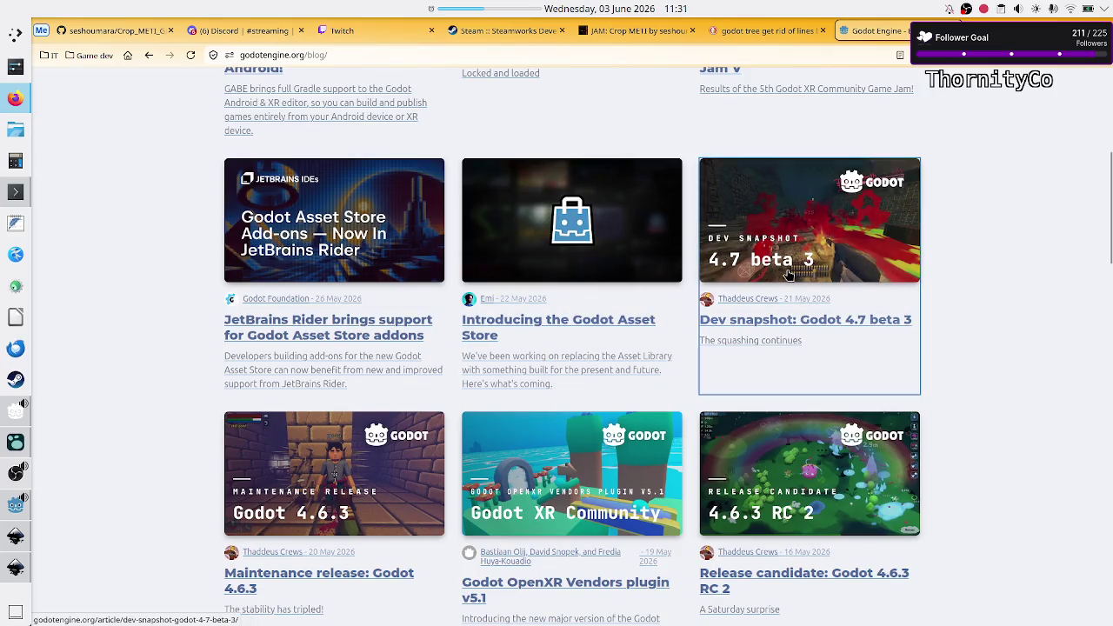
click(790, 275)
scroll(588, 401, down, 2)
scroll(587, 402, down, 20)
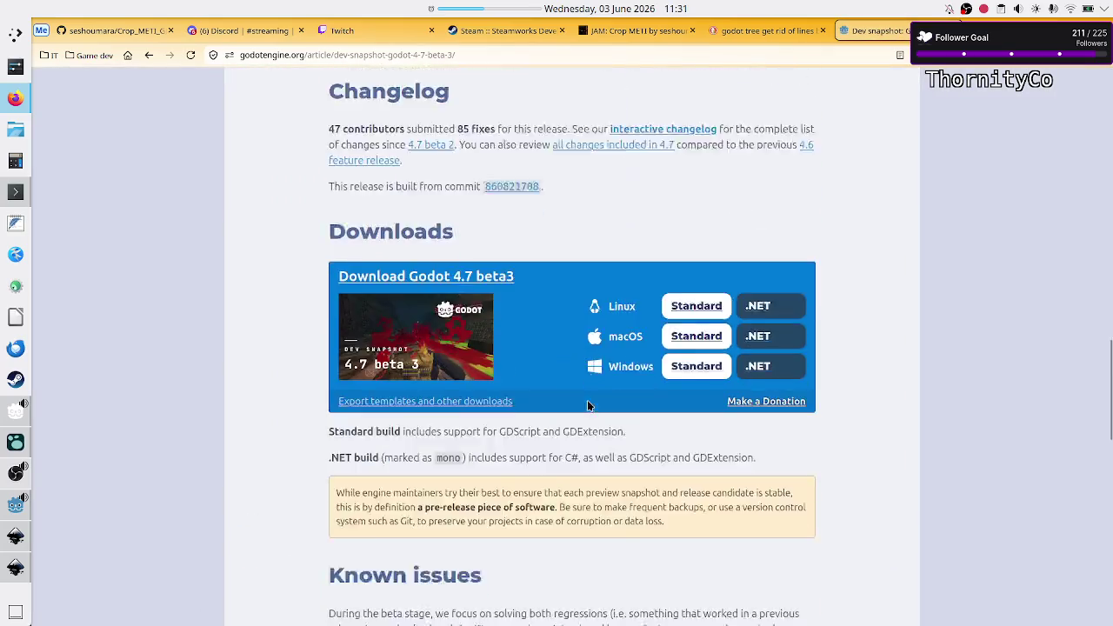
scroll(587, 405, up, 20)
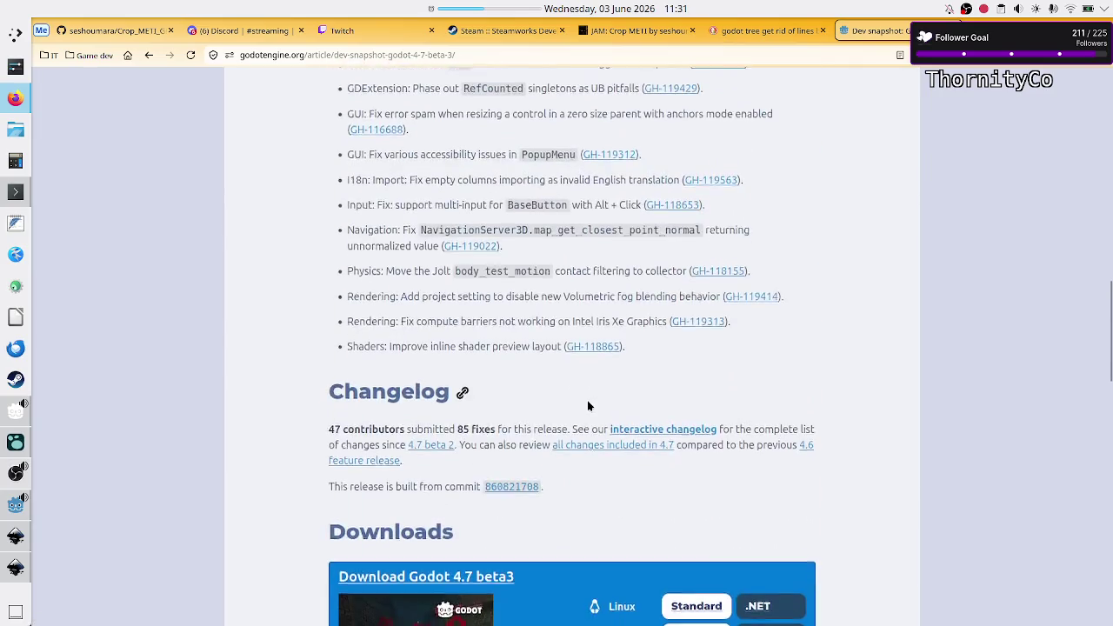
scroll(587, 406, up, 5)
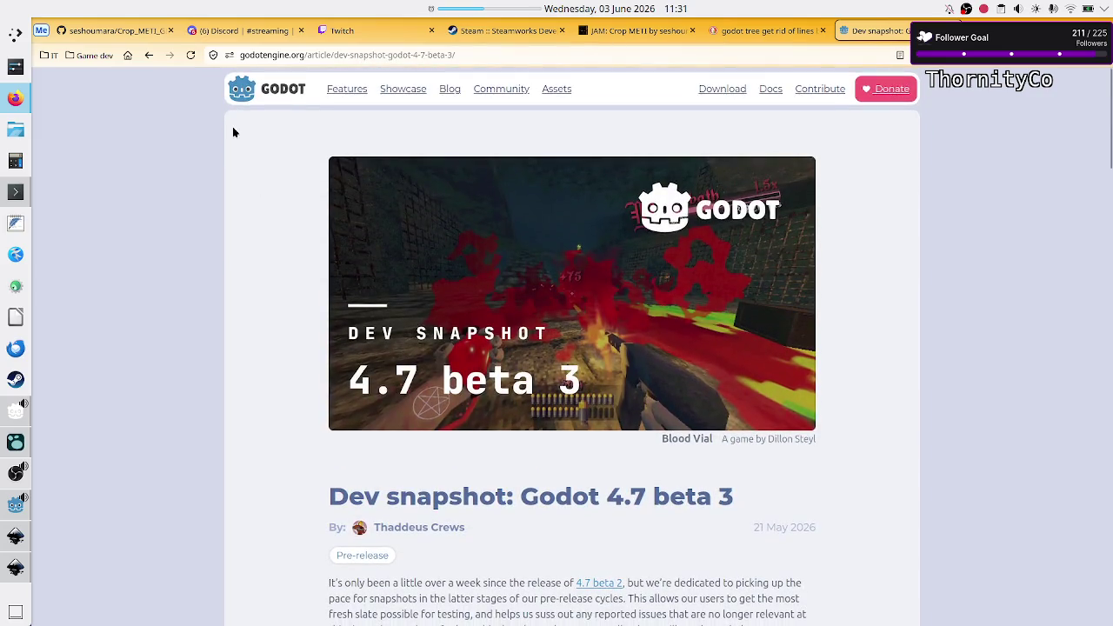
click(155, 51)
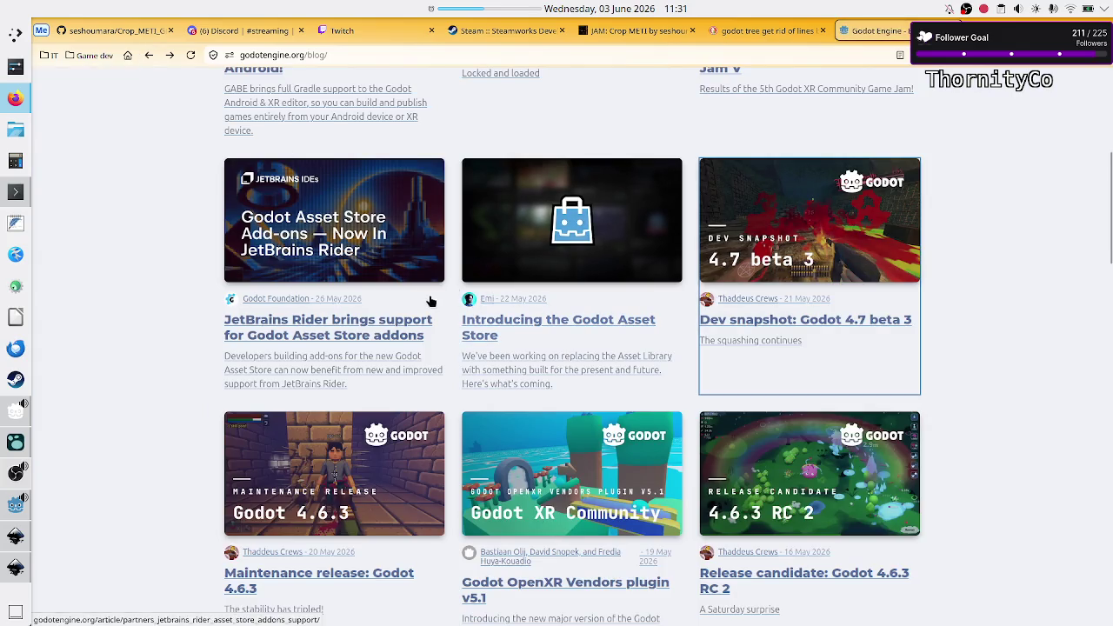
- Skim the Godot 4.7 beta 4 announcement and return to the blog listing
scroll(559, 339, up, 3)
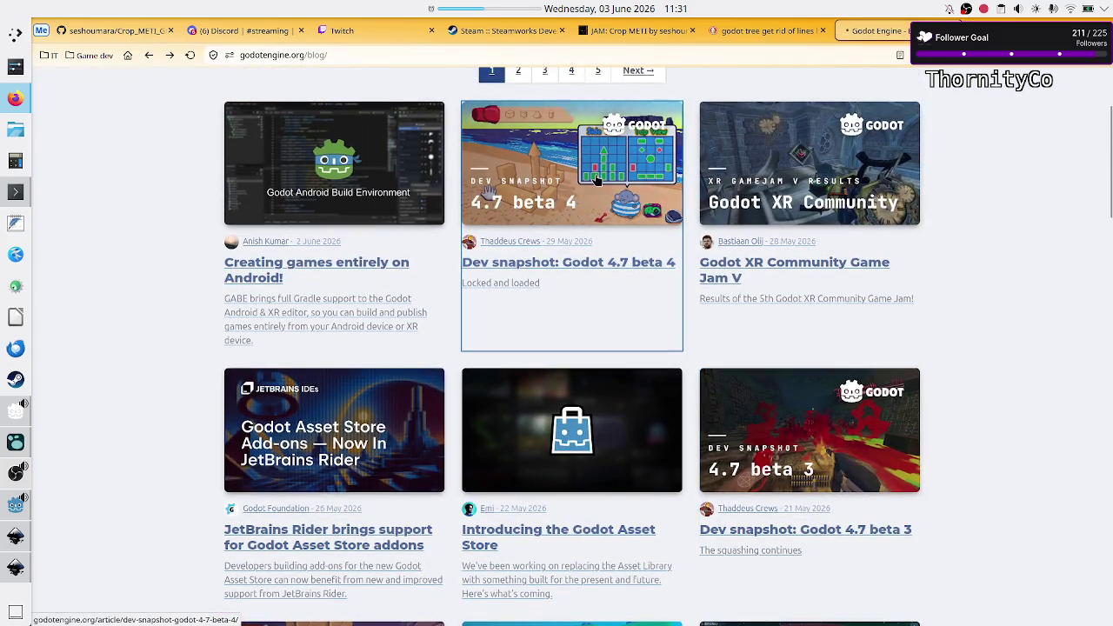
click(522, 265)
scroll(661, 459, down, 20)
scroll(671, 453, down, 6)
scroll(671, 453, up, 7)
scroll(671, 458, up, 15)
scroll(671, 458, down, 10)
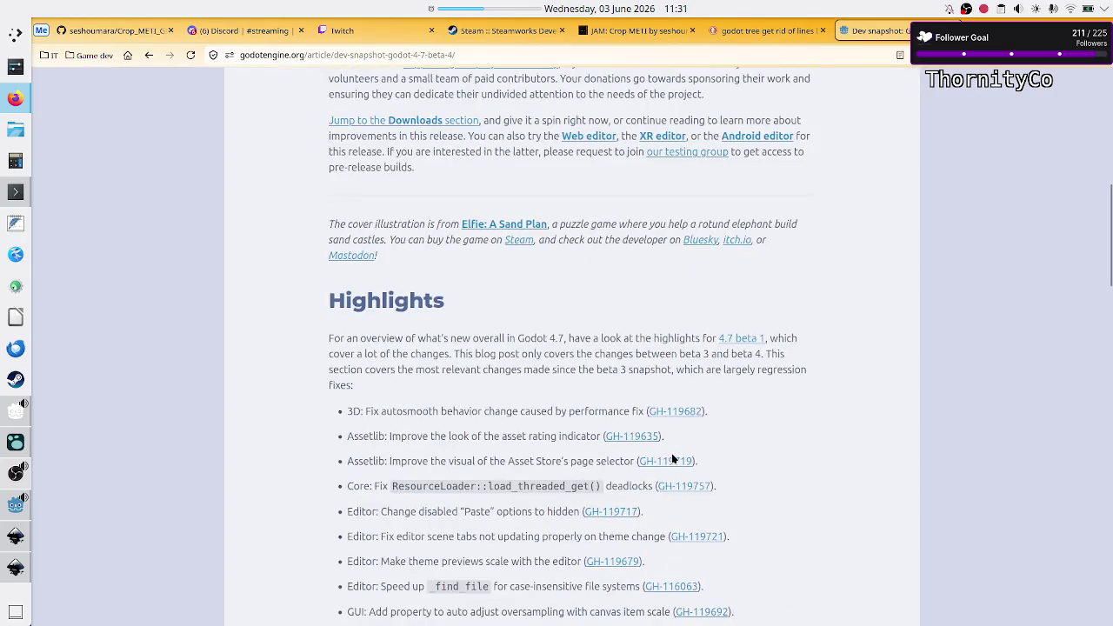
click(148, 55)
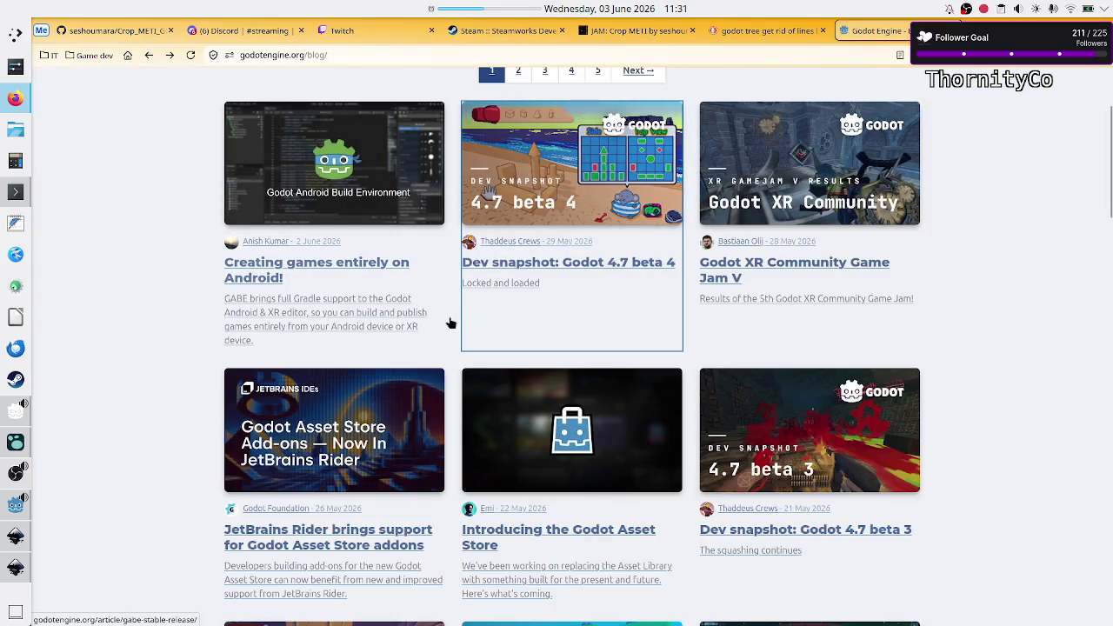
- Open the Godot 4.7 beta 1 dev snapshot and read down to its GUI transform offsets section
scroll(521, 348, down, 2)
scroll(545, 378, down, 6)
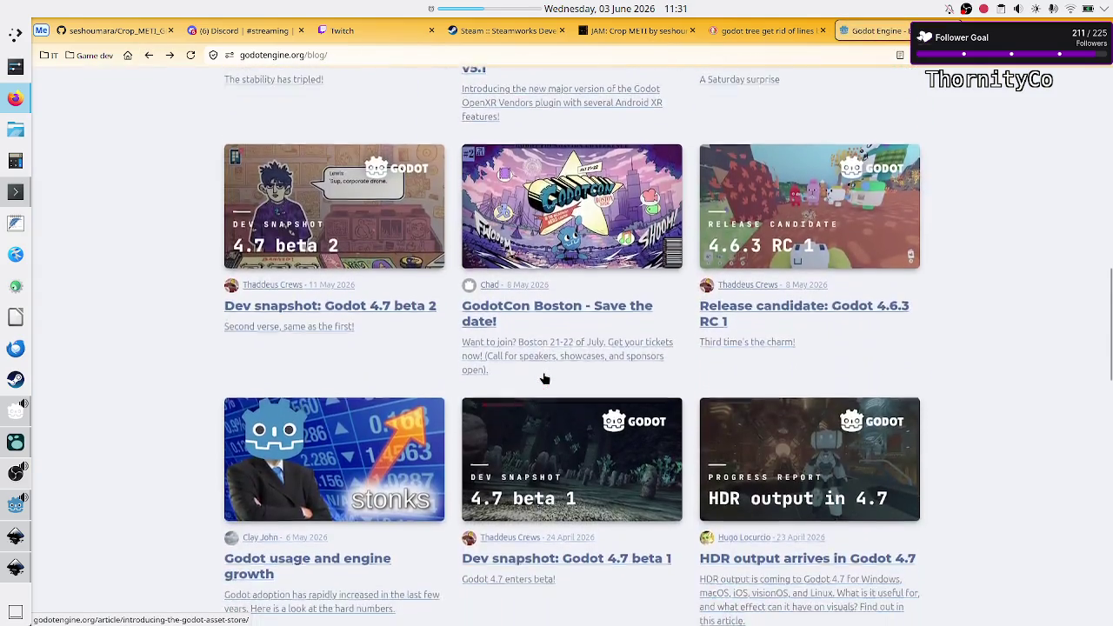
scroll(546, 378, down, 1)
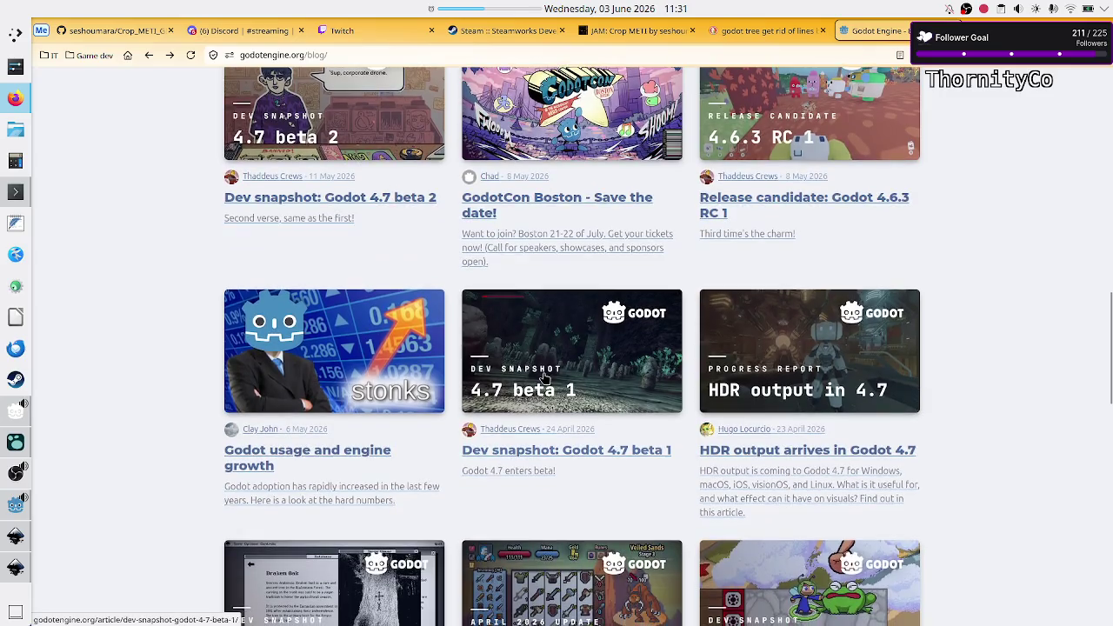
click(545, 379)
scroll(525, 372, down, 8)
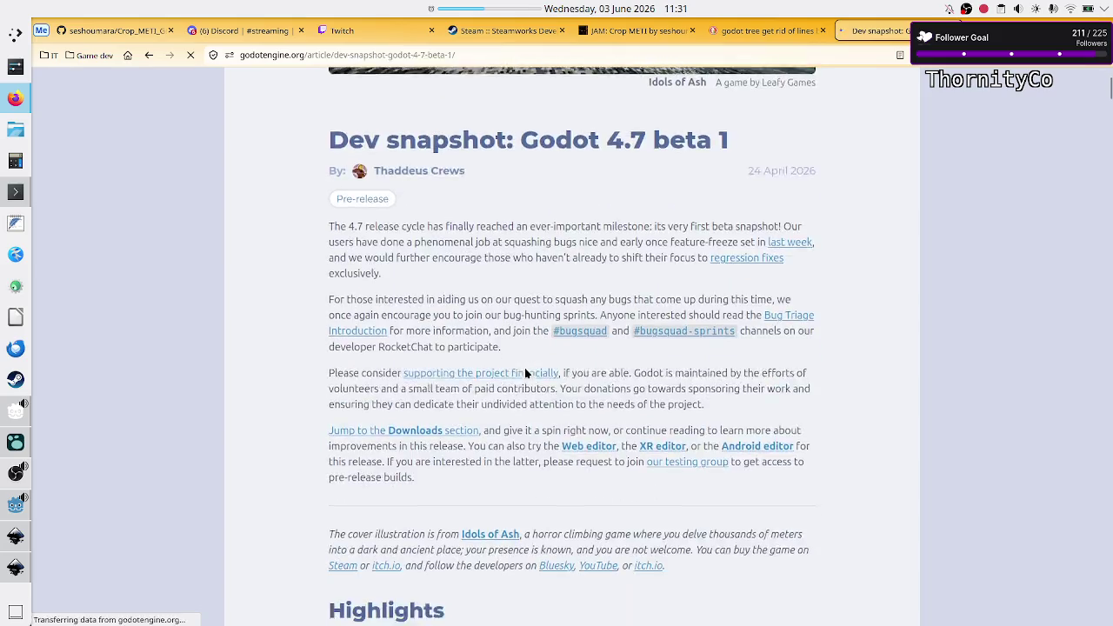
scroll(525, 369, down, 18)
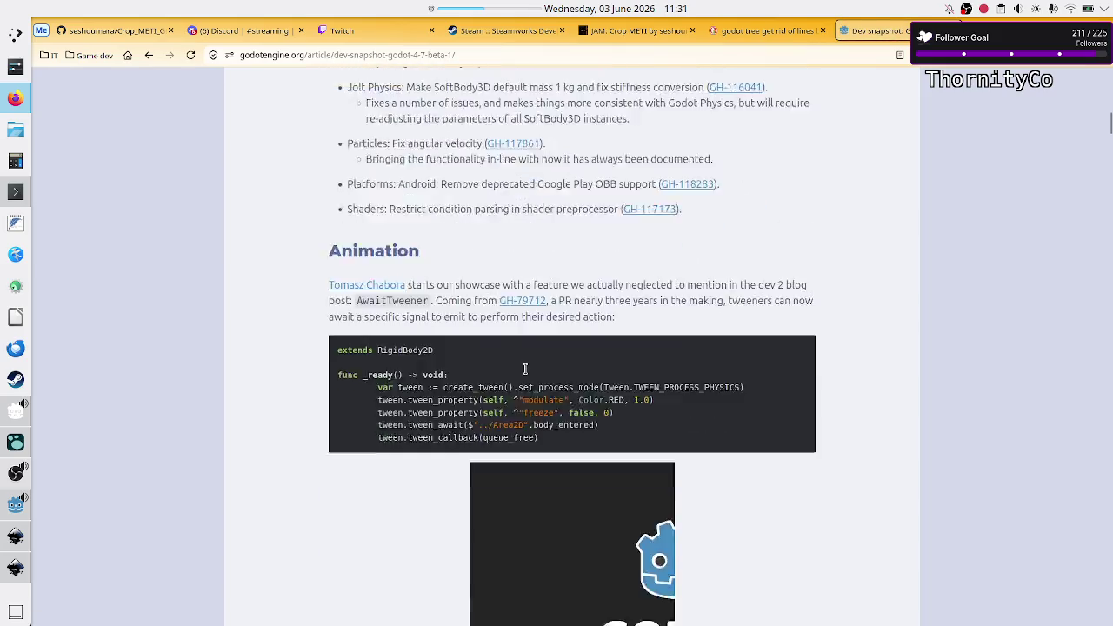
scroll(525, 370, up, 3)
scroll(525, 372, down, 8)
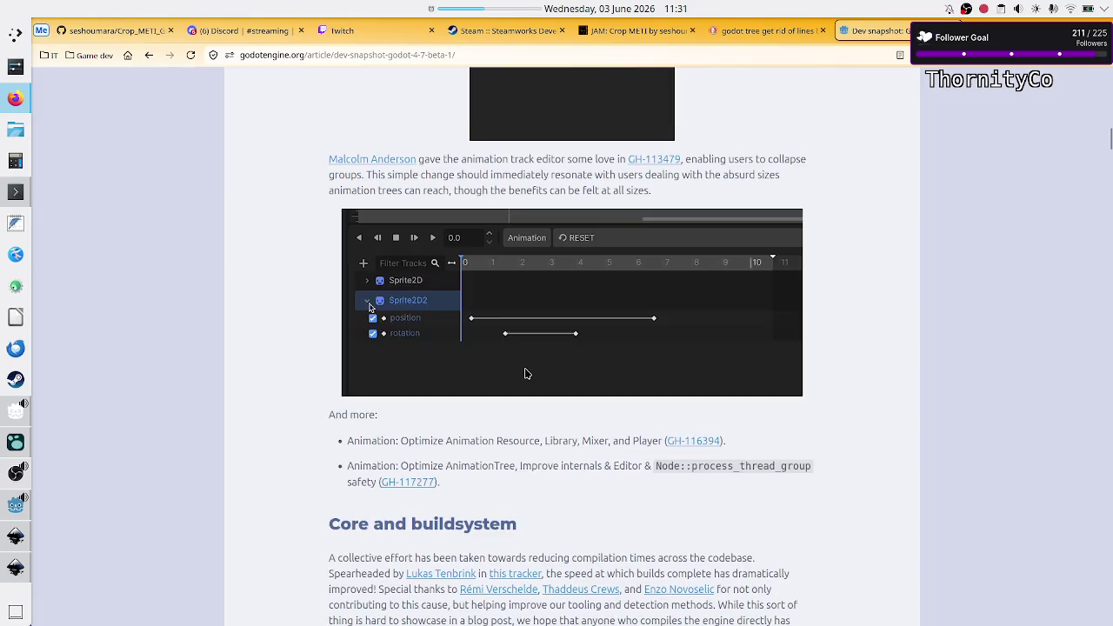
scroll(525, 373, down, 15)
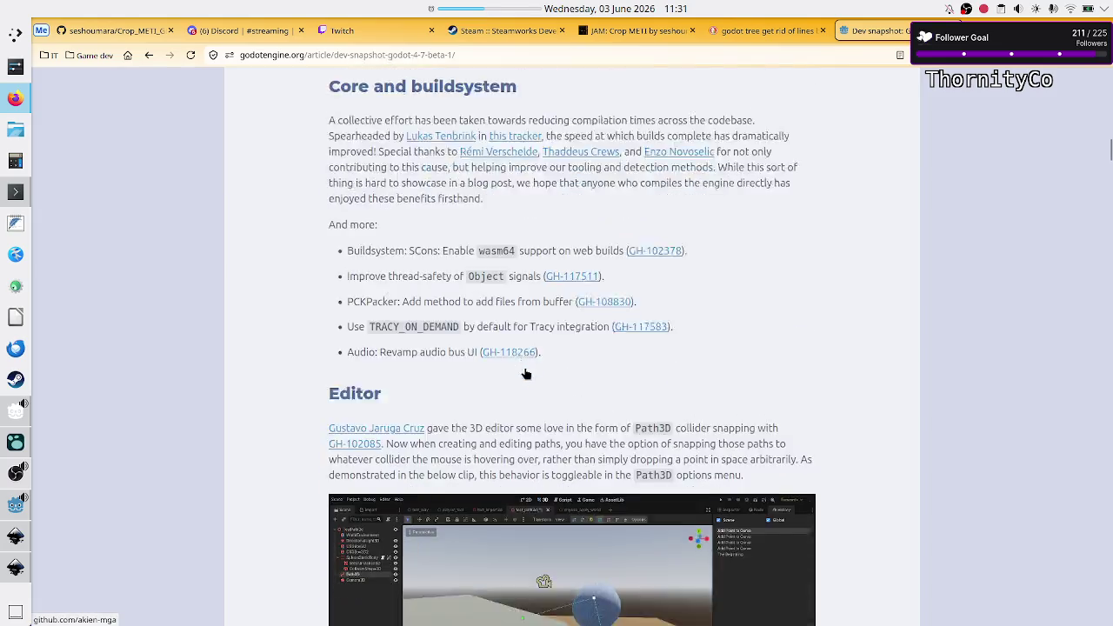
scroll(525, 373, down, 9)
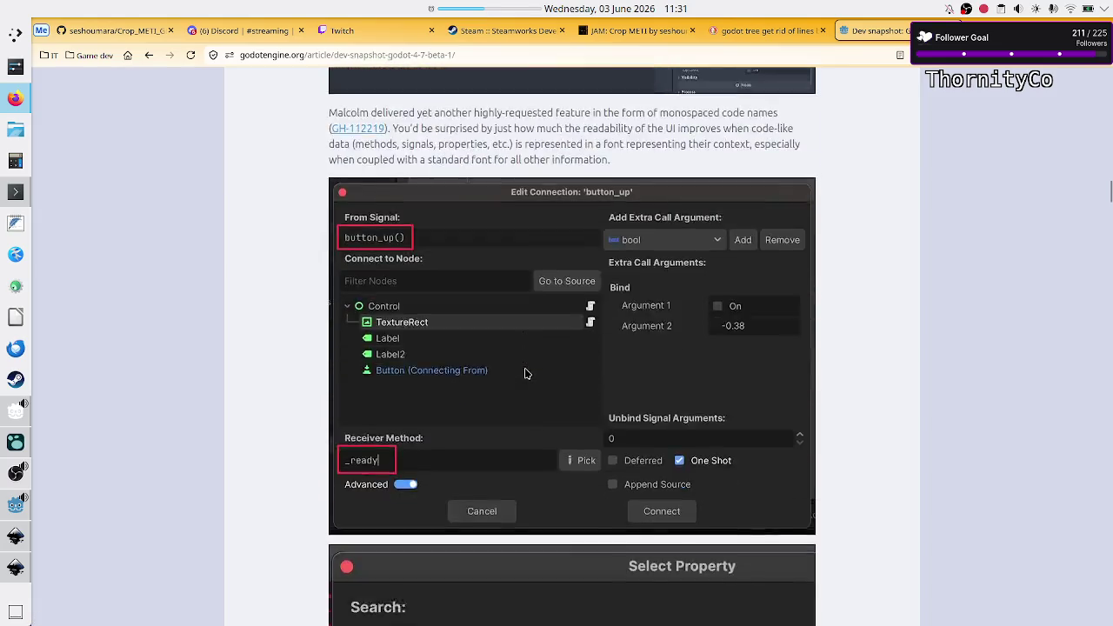
scroll(526, 373, up, 3)
scroll(526, 373, down, 15)
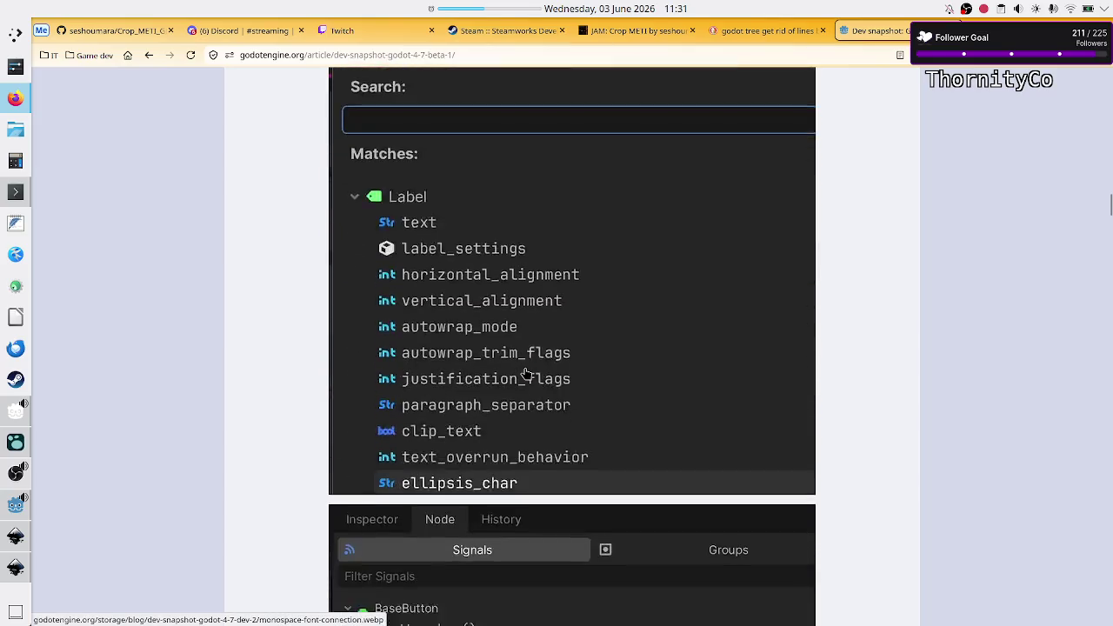
scroll(526, 373, down, 12)
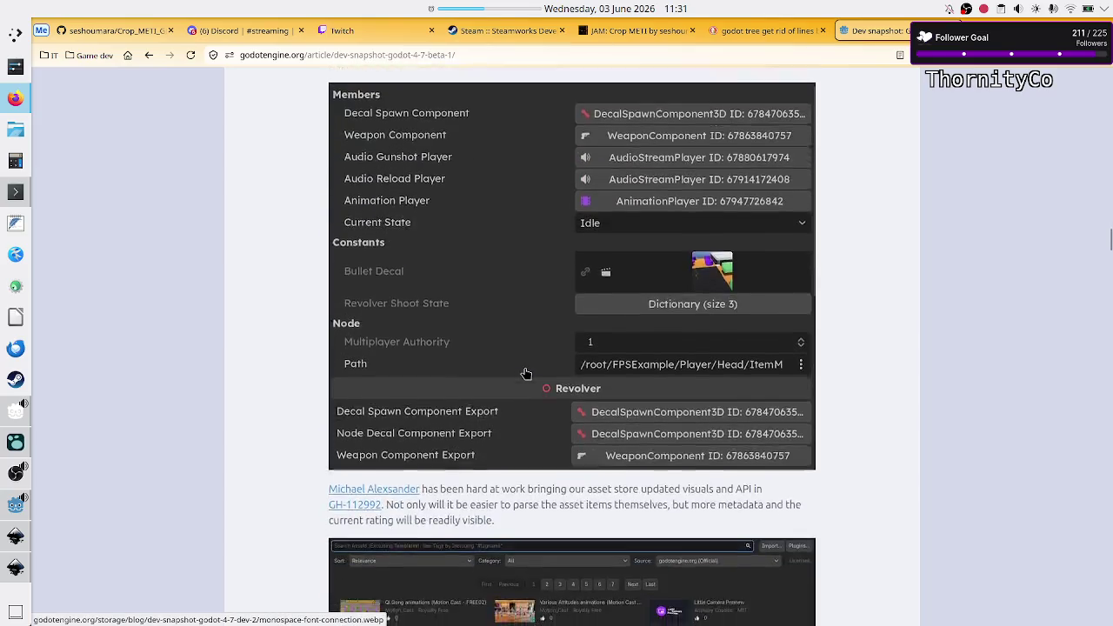
scroll(525, 374, down, 12)
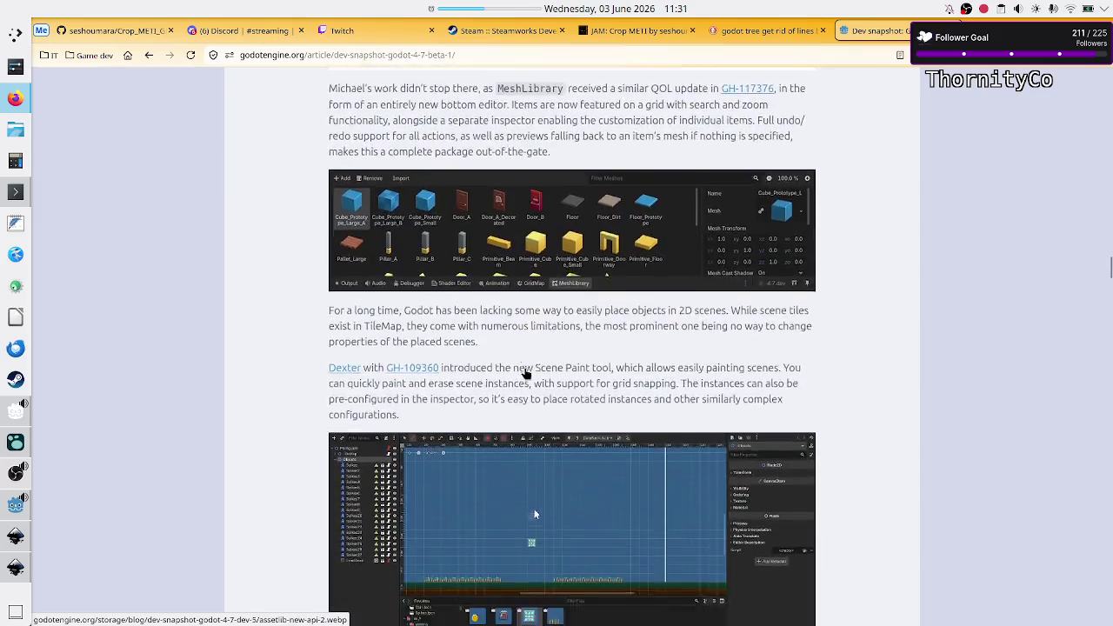
scroll(525, 374, down, 12)
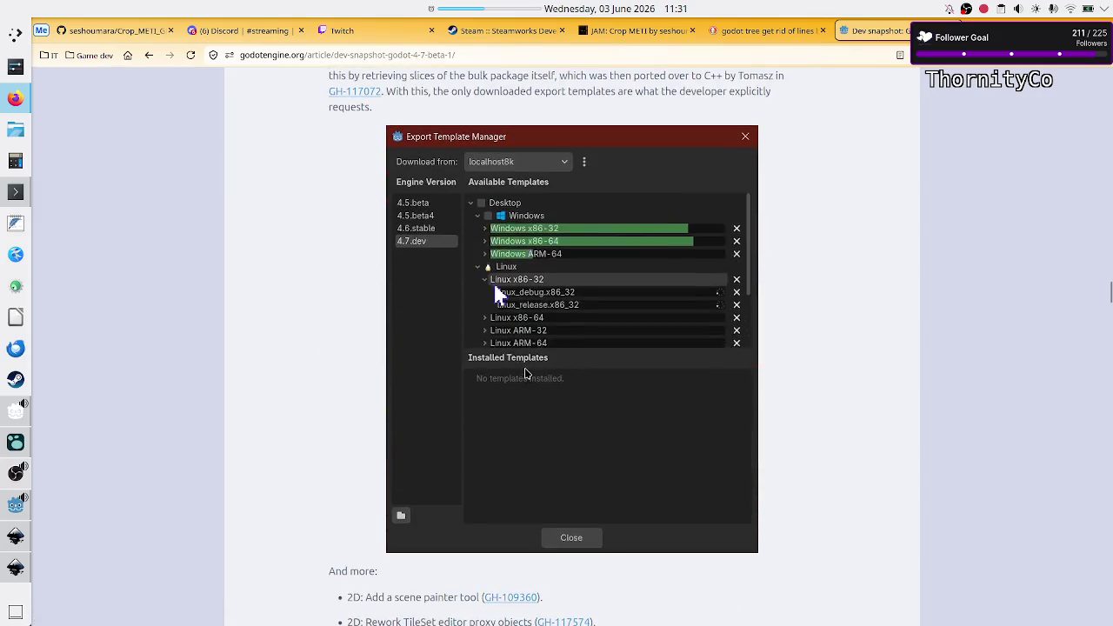
scroll(525, 374, down, 8)
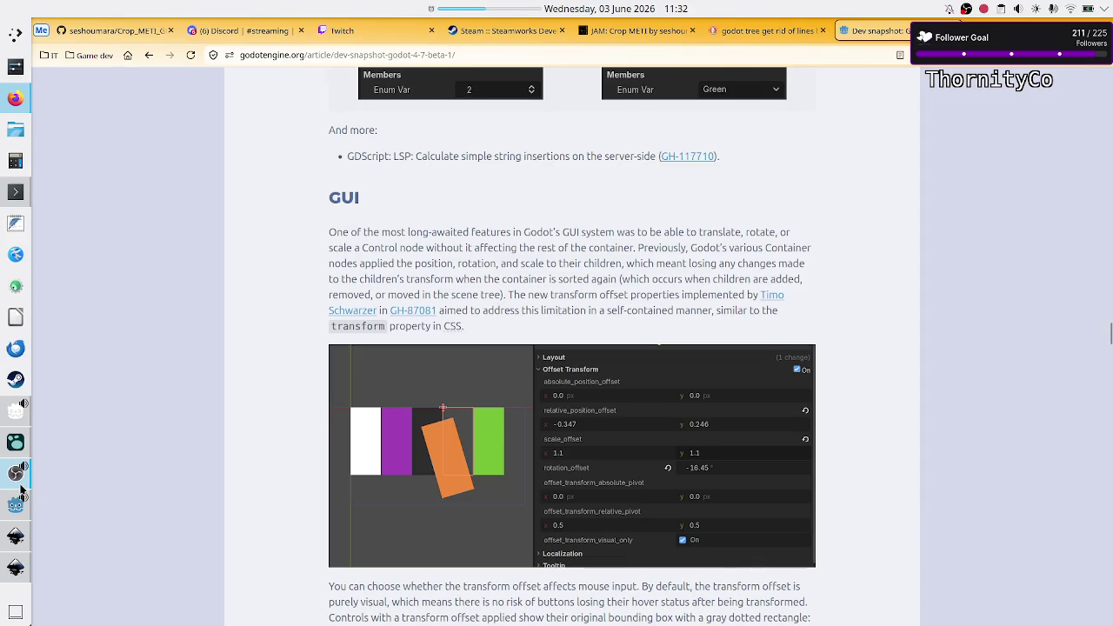
- Collapse Godot's Output panel, then bring the Inkscape level_selection_UI mockup forward
click(13, 515)
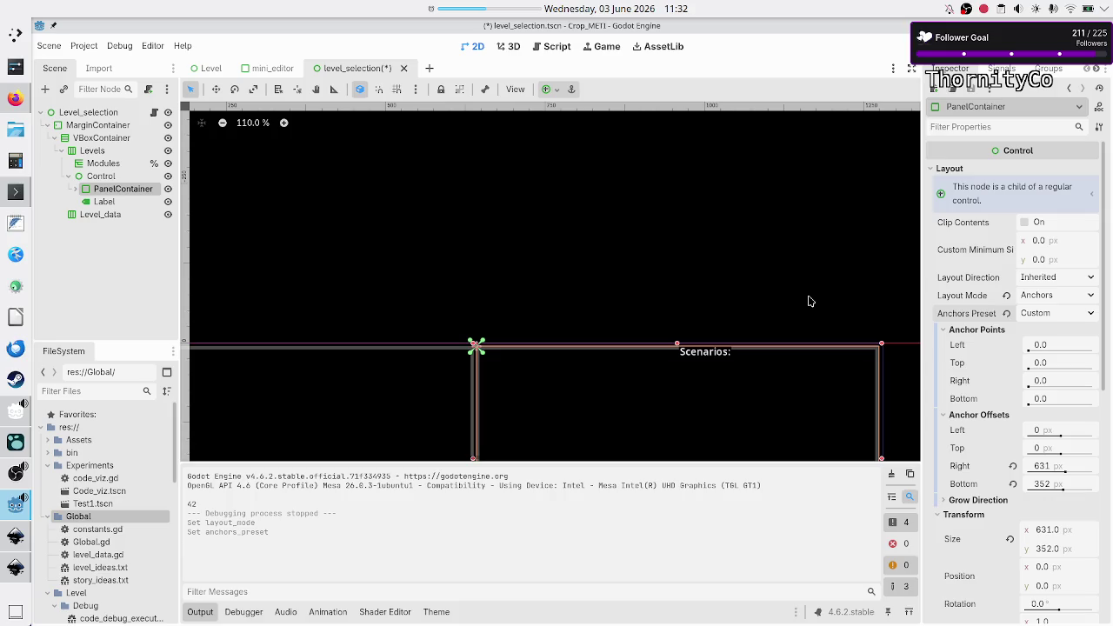
click(201, 612)
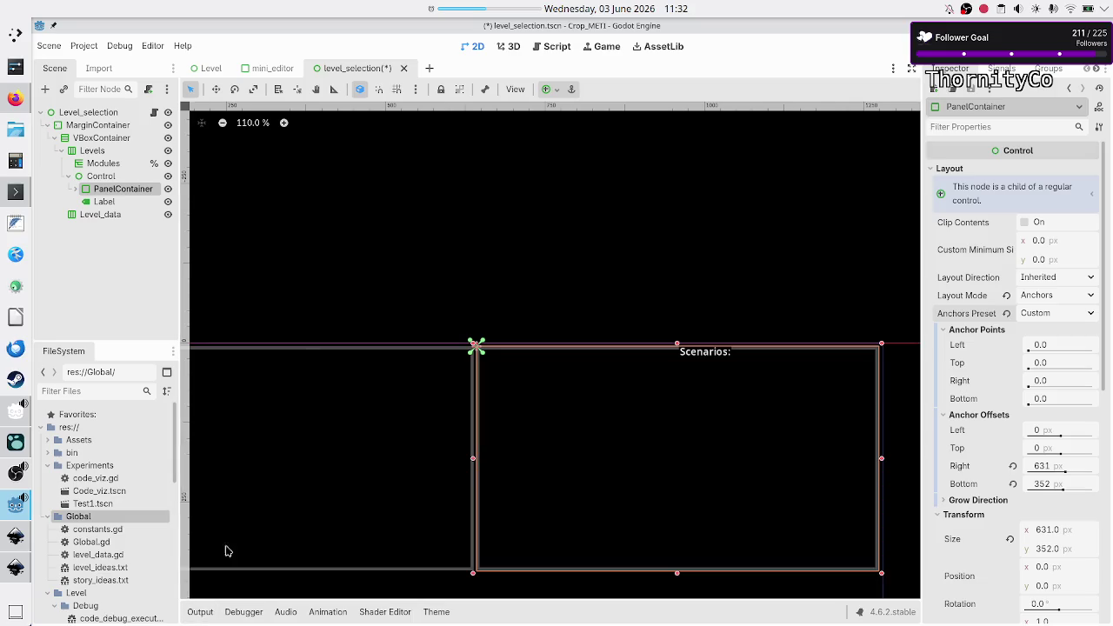
click(17, 102)
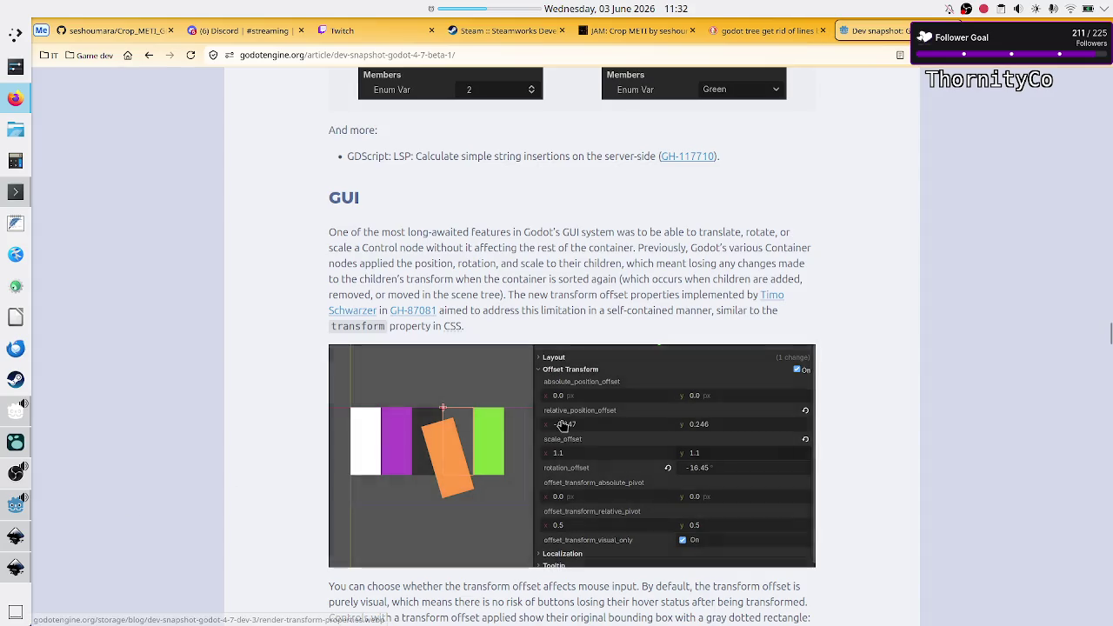
click(17, 532)
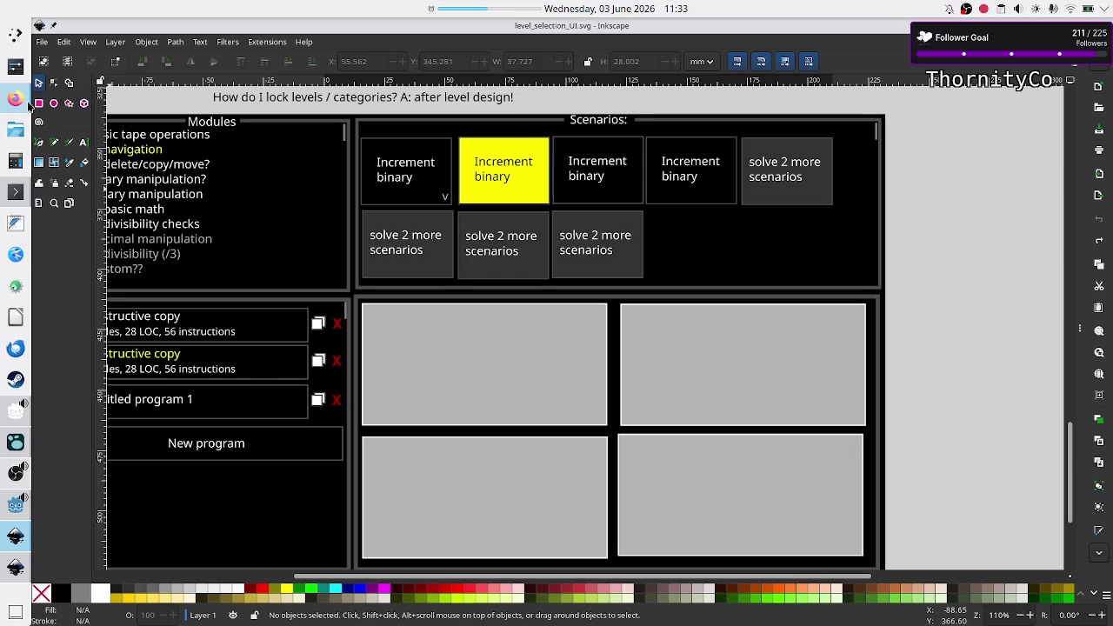
mouse_move(24, 107)
- Return to the Godot editor and select the Scenarios Label node
click(11, 510)
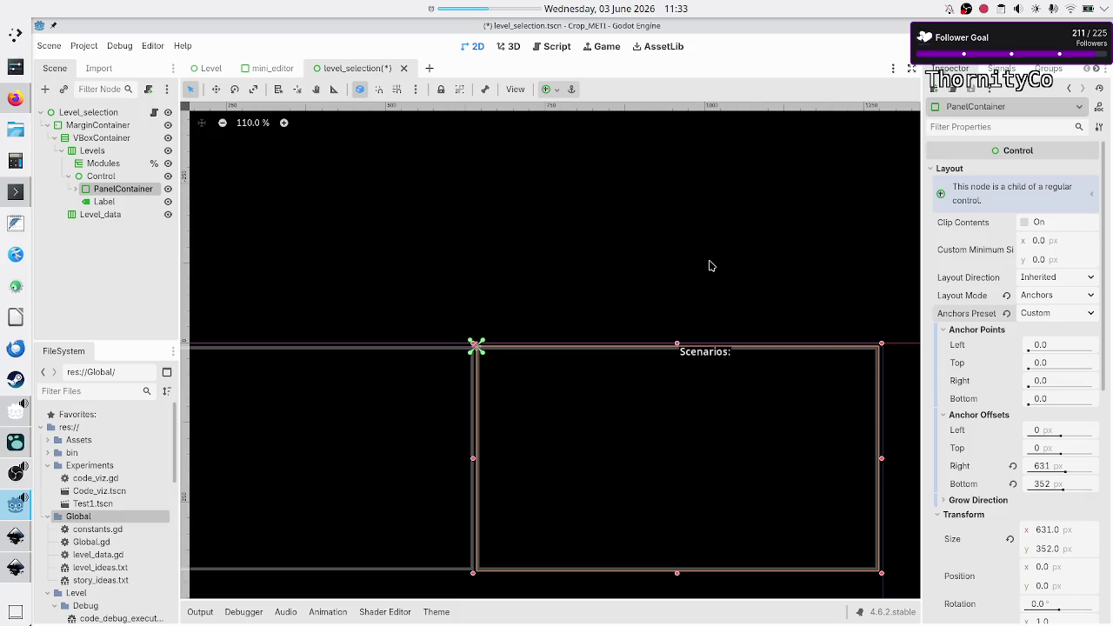
click(104, 202)
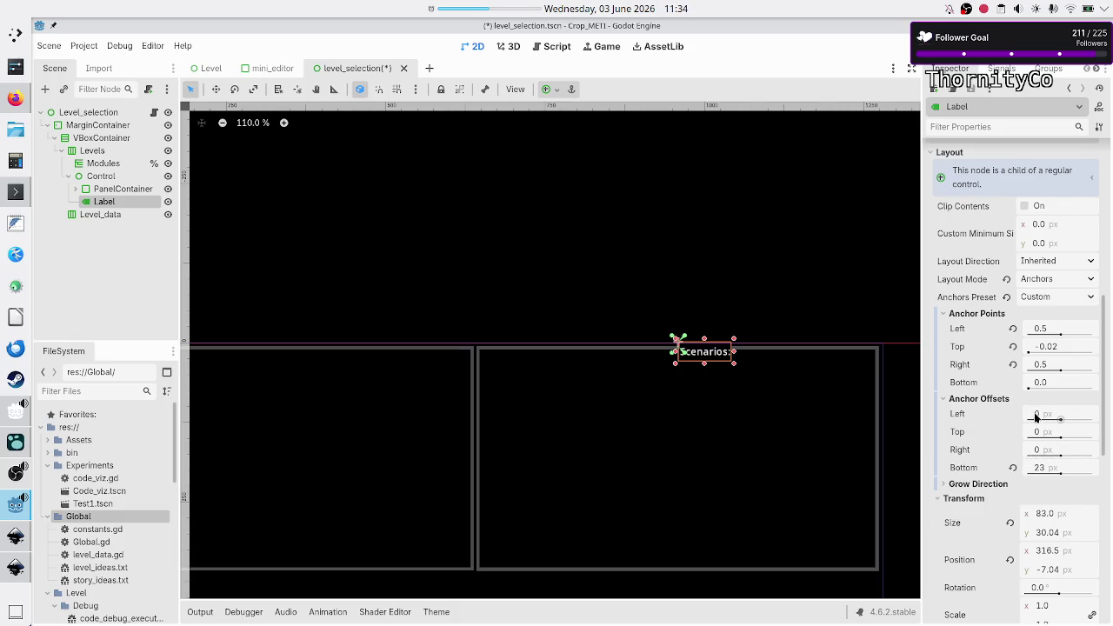
- Give the Scenarios Label Top anchor 0, Top offset -30 and Bottom offset 30, then run the game
click(1067, 350)
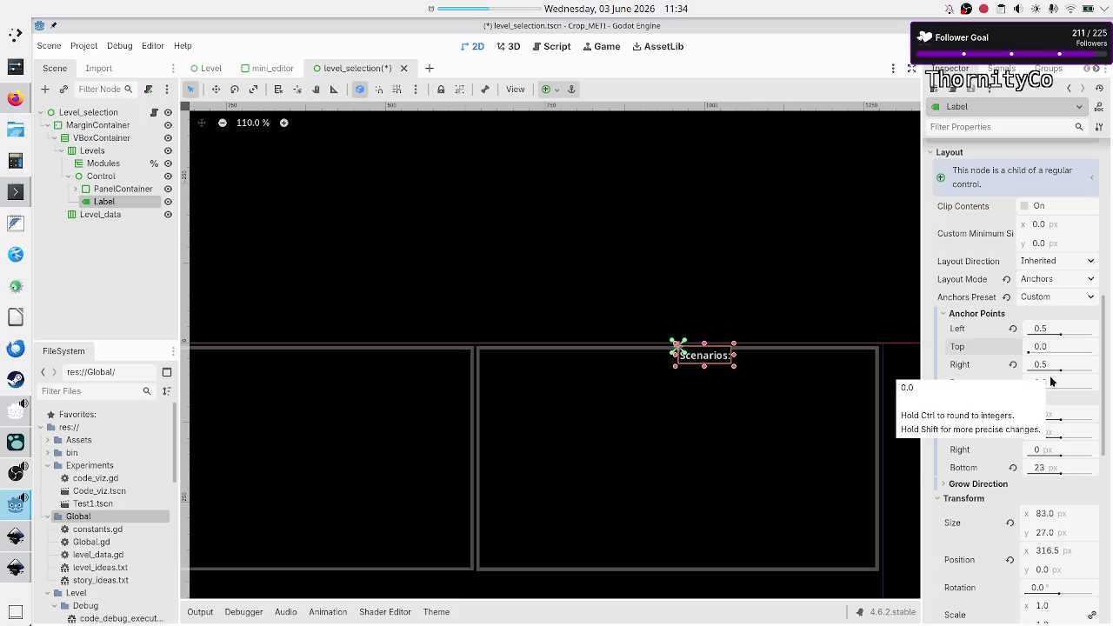
click(1057, 434)
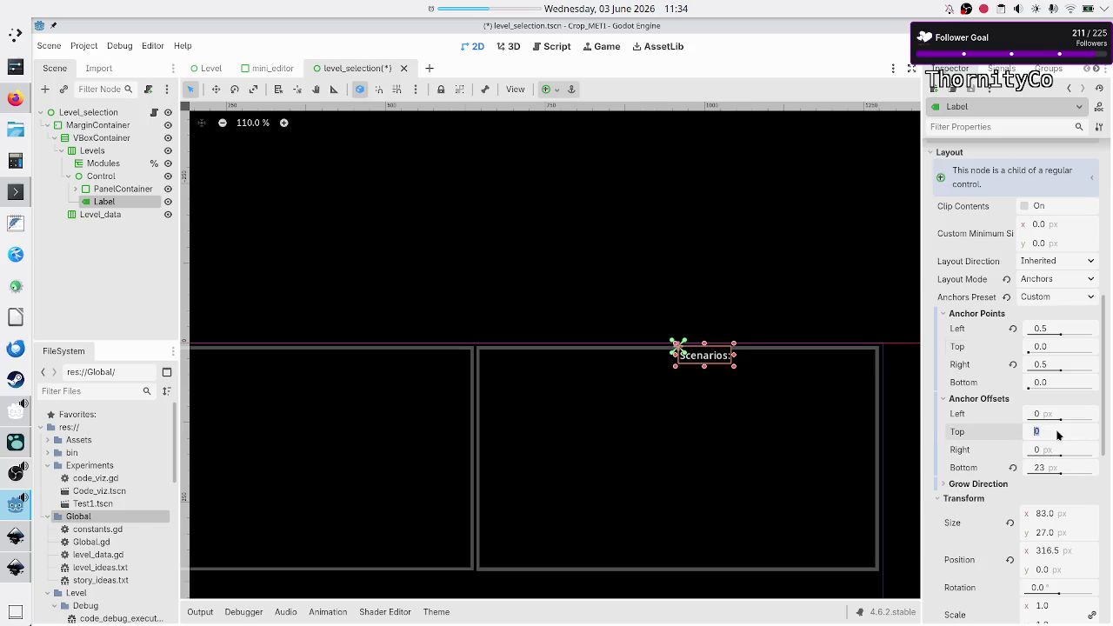
text(-30)
key(Return)
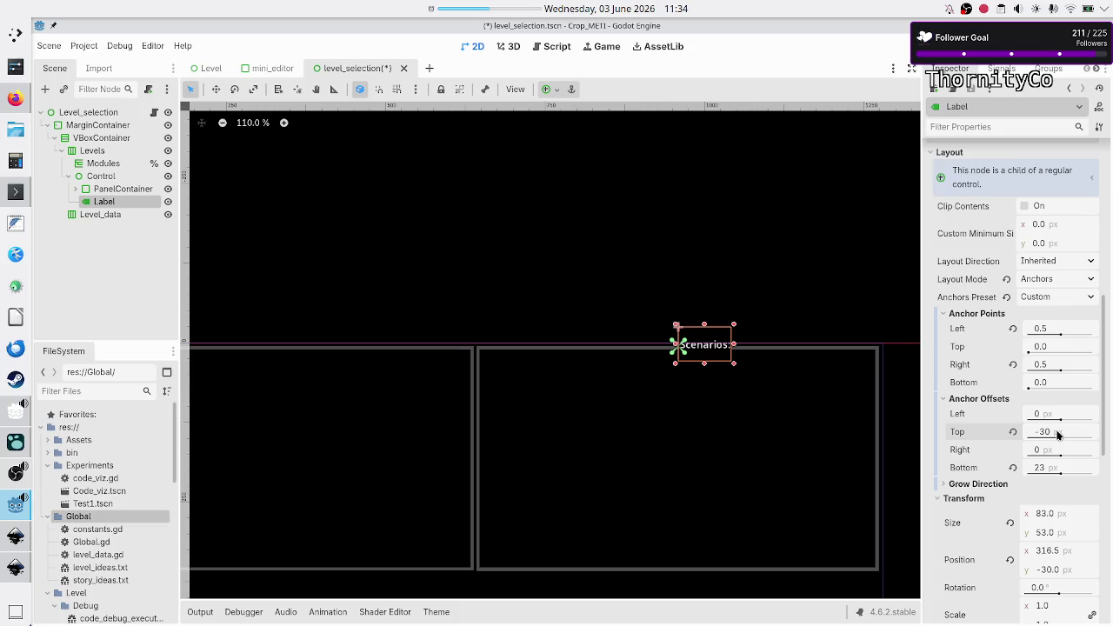
click(1049, 470)
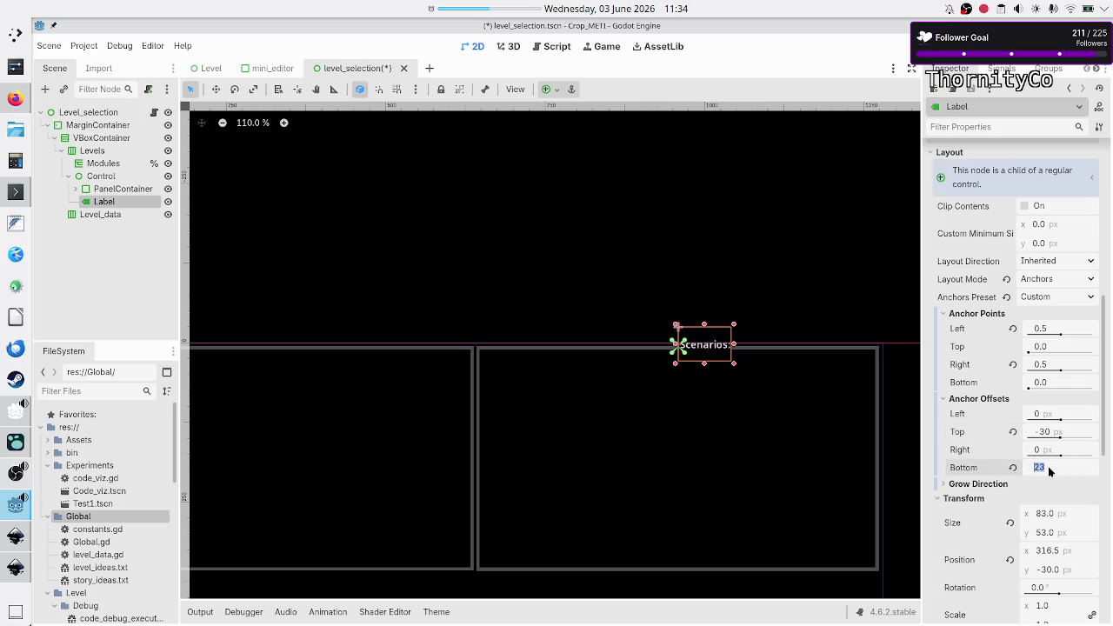
text(30)
key(Return)
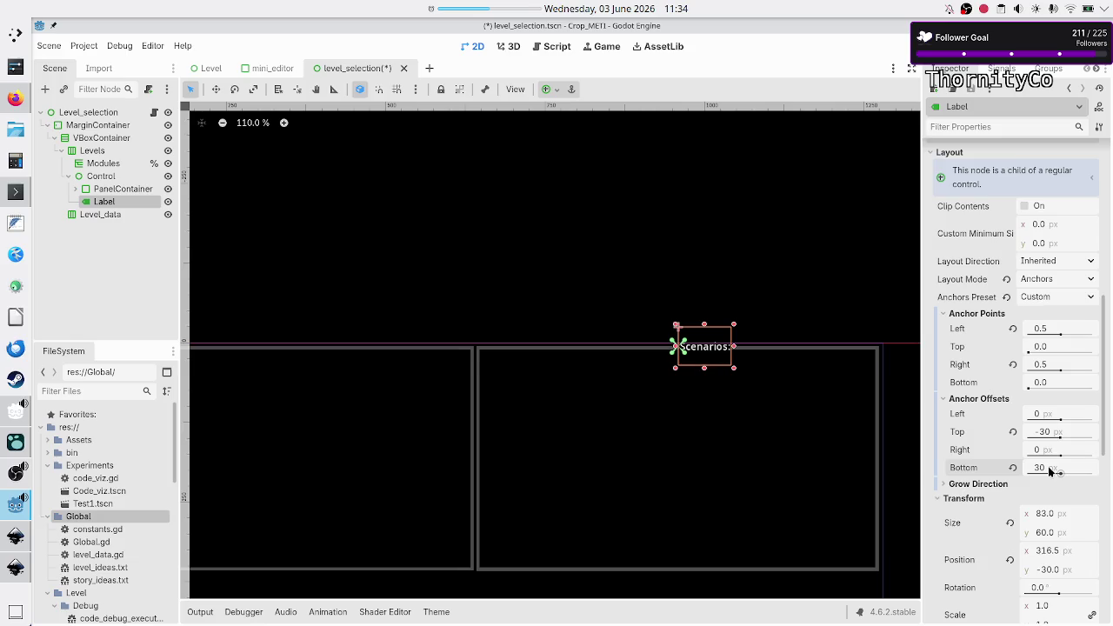
key(F5)
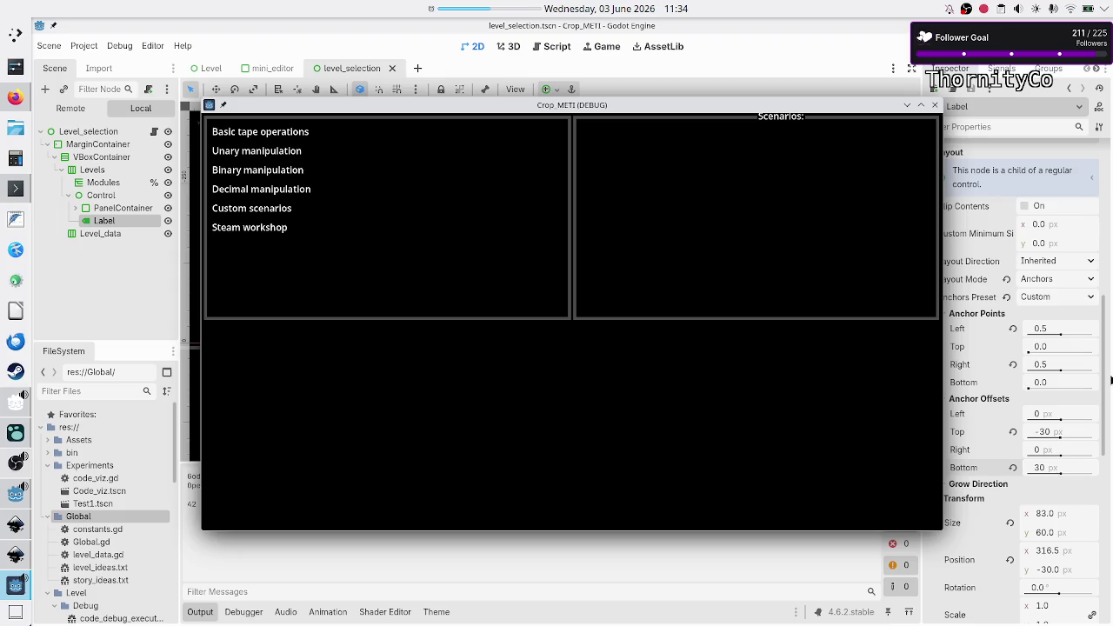
- Maximize the running Crop_METI debug window, close it, and select the Control node
double_click(806, 110)
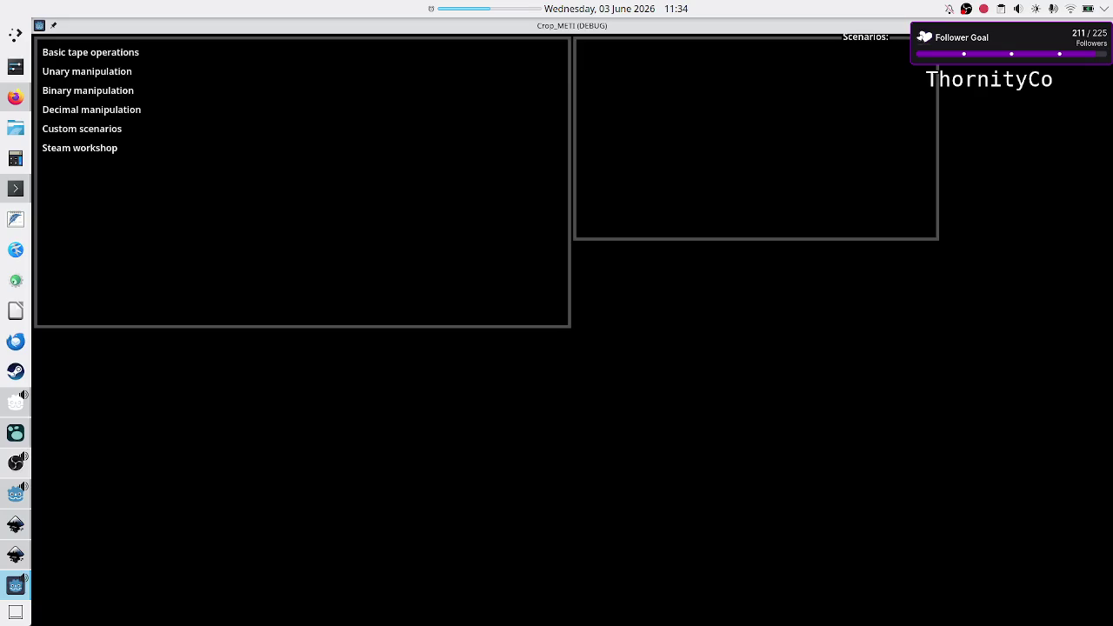
click(1103, 25)
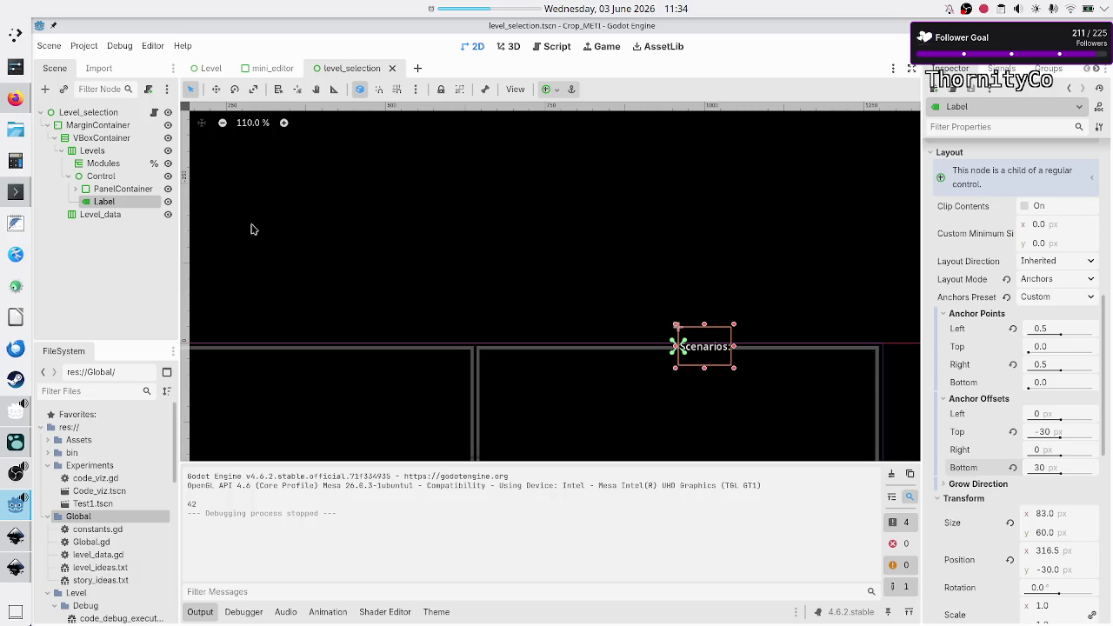
click(107, 176)
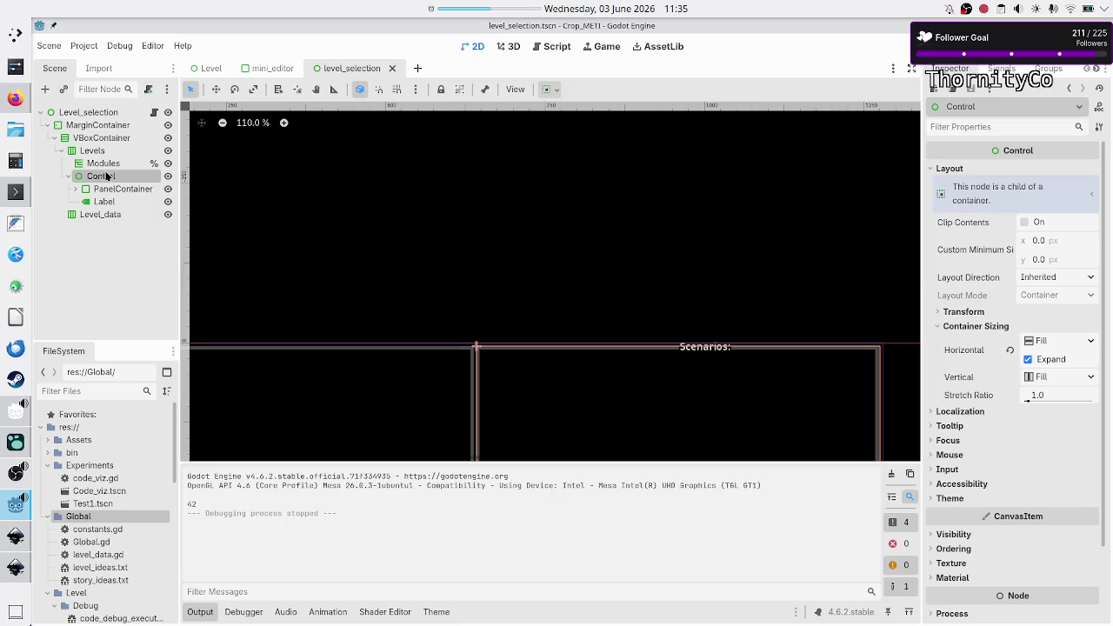
- Select the PanelContainer and revert its Right anchor offset to 0 px
click(117, 188)
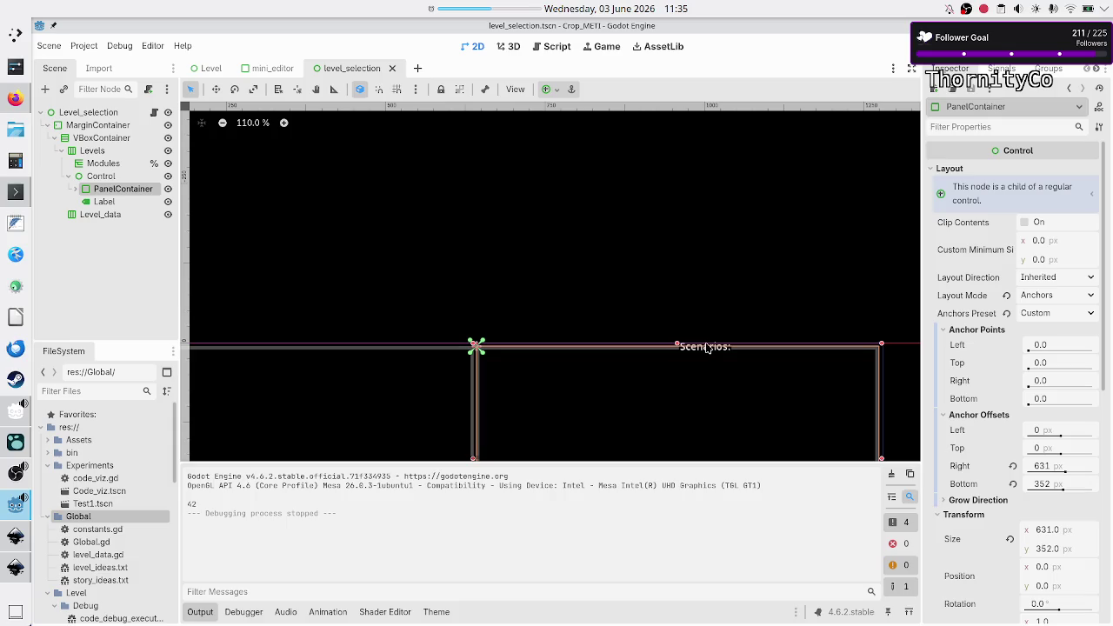
scroll(1043, 439, down, 10)
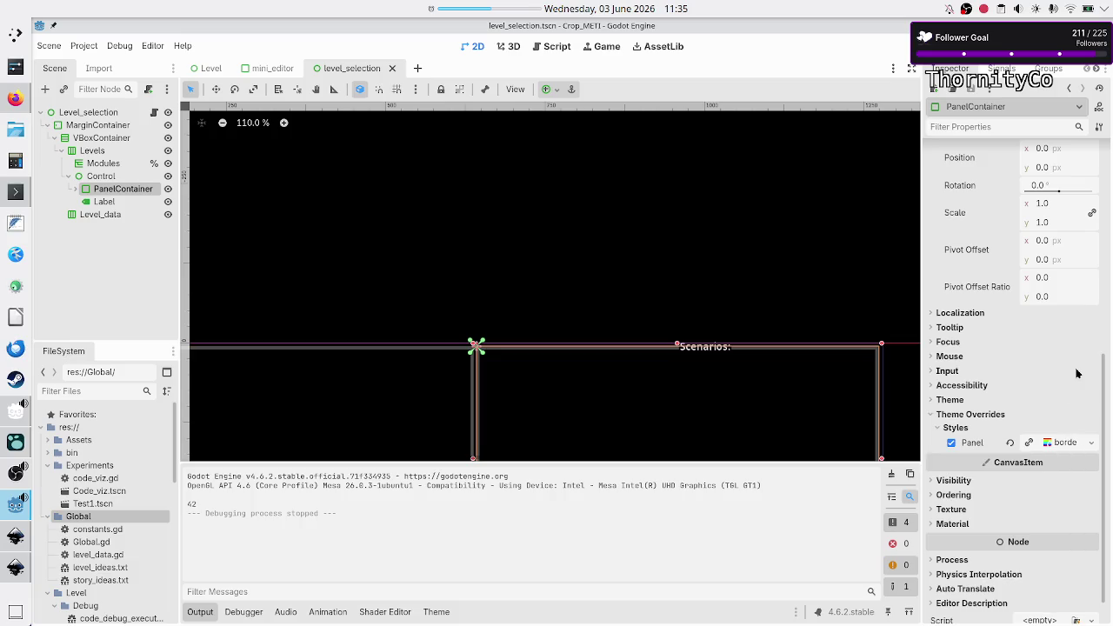
scroll(1077, 356, up, 8)
scroll(1075, 350, down, 3)
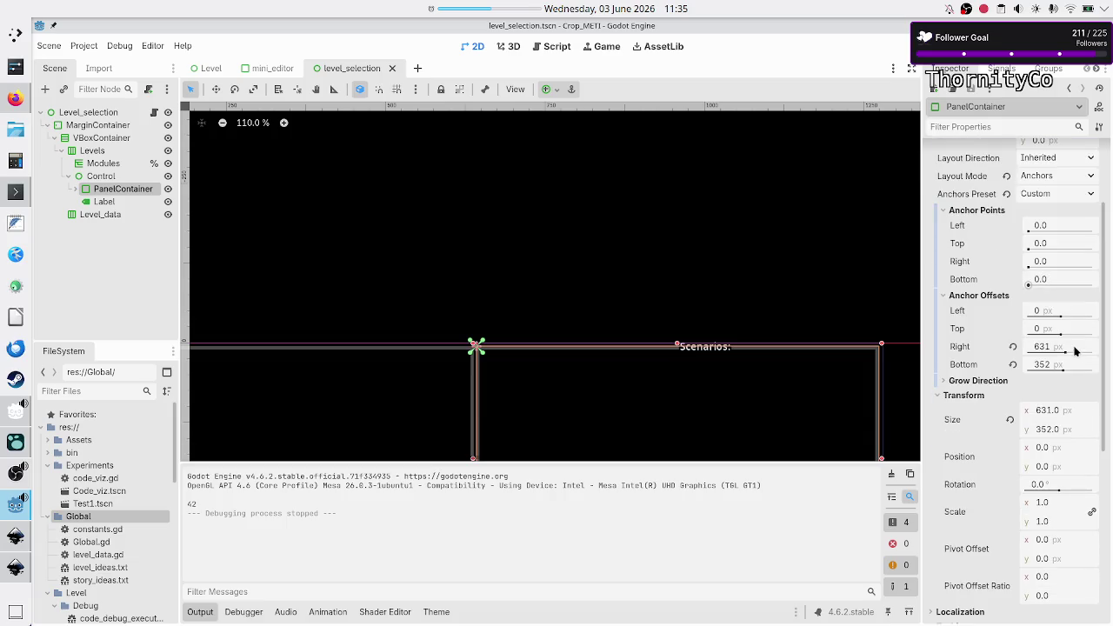
scroll(1075, 350, up, 3)
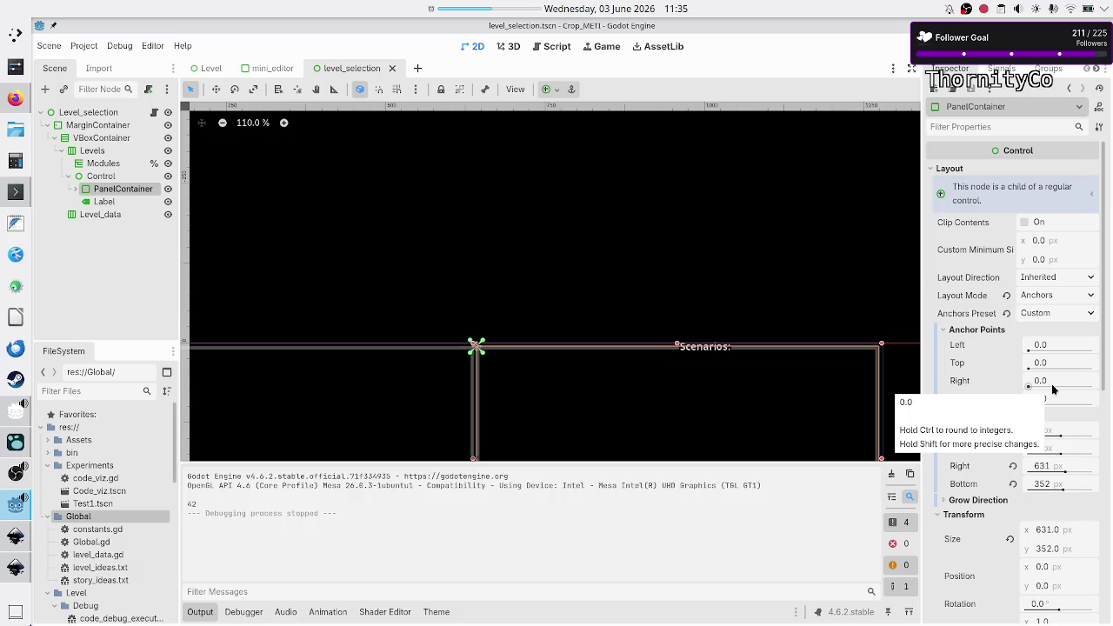
click(1015, 468)
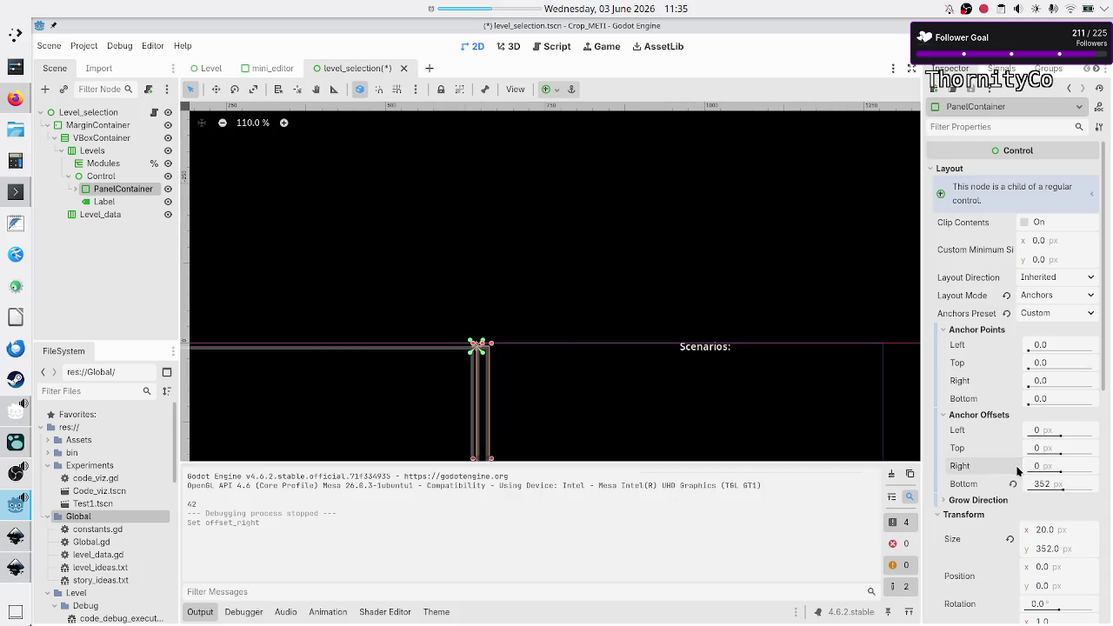
- Reset the PanelContainer's Bottom offset to 0 and set its Right and Bottom anchors to 1
click(1015, 484)
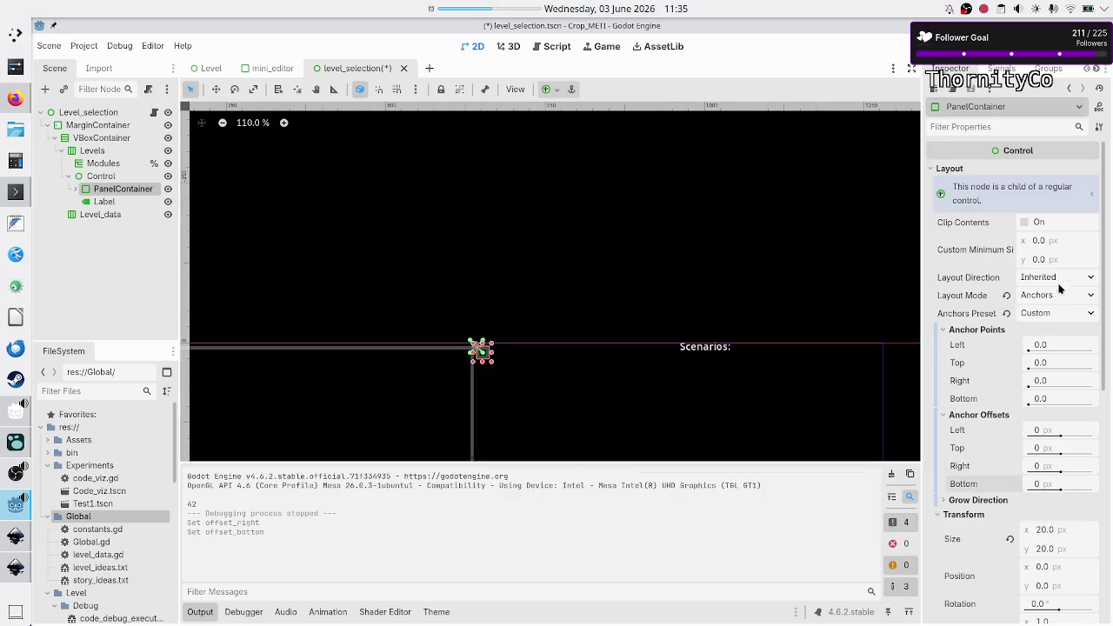
click(1050, 378)
text(1)
key(Return)
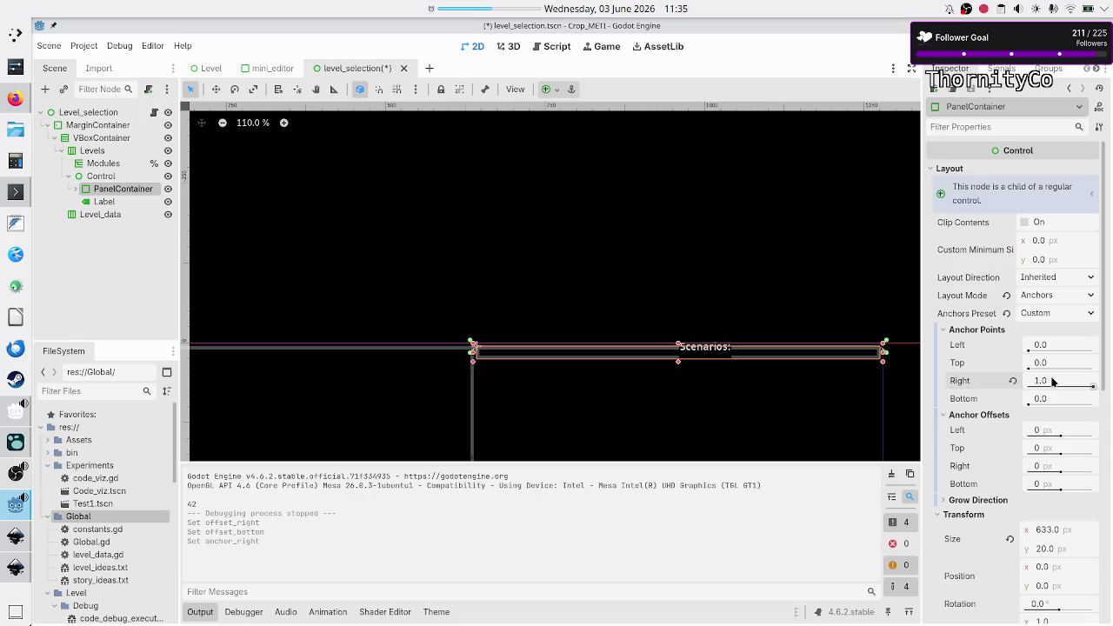
click(1066, 398)
text(1)
key(Return)
- Try a 0.1 Top anchor on the panel, then restore it to 0
click(1051, 345)
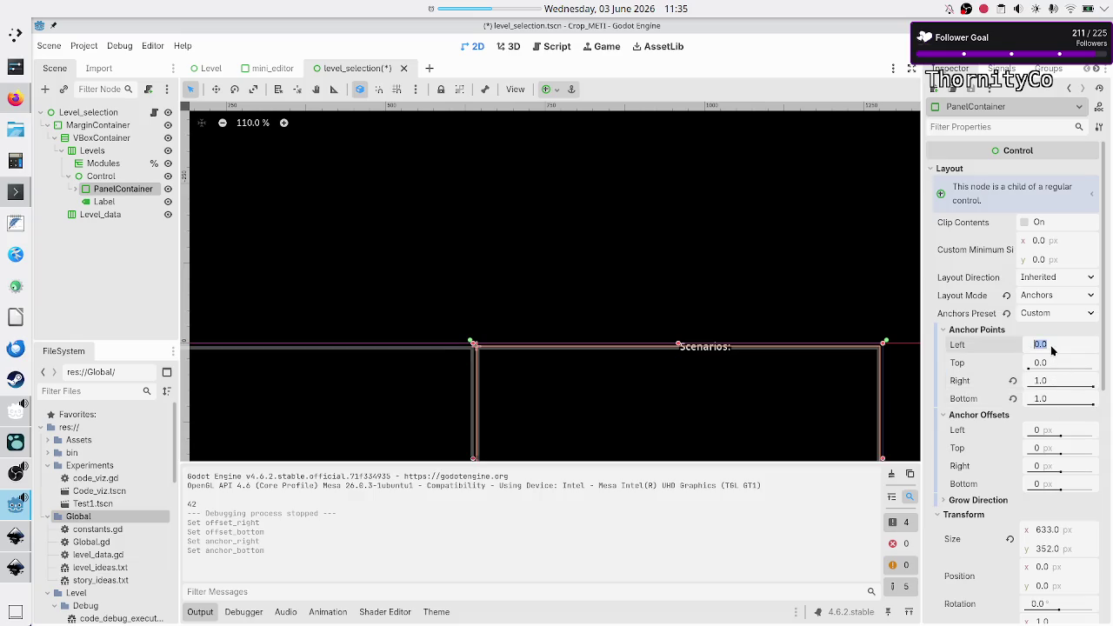
click(1052, 364)
text(0.1)
key(Return)
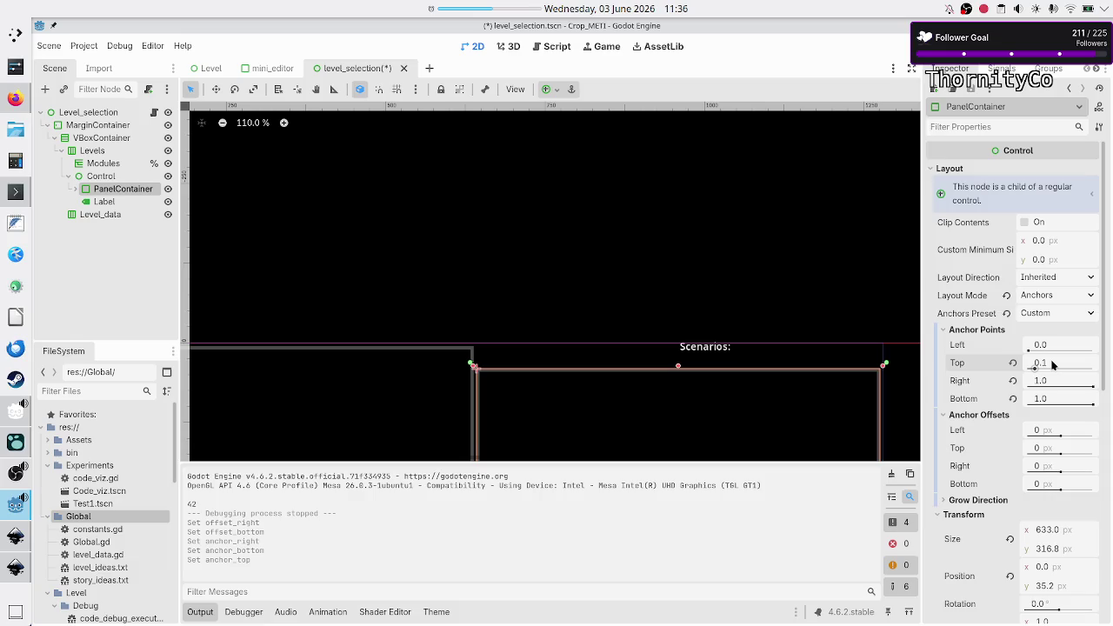
click(1052, 364)
text(0)
key(Return)
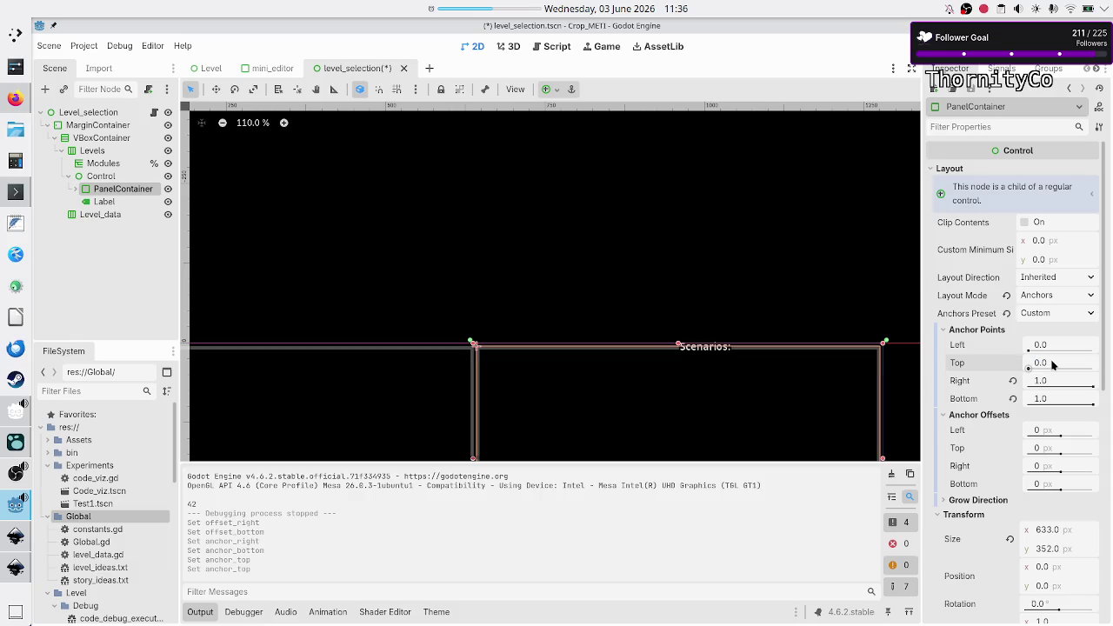
- Set the panel's Top offset to 10 px after trying 20 px
click(1051, 451)
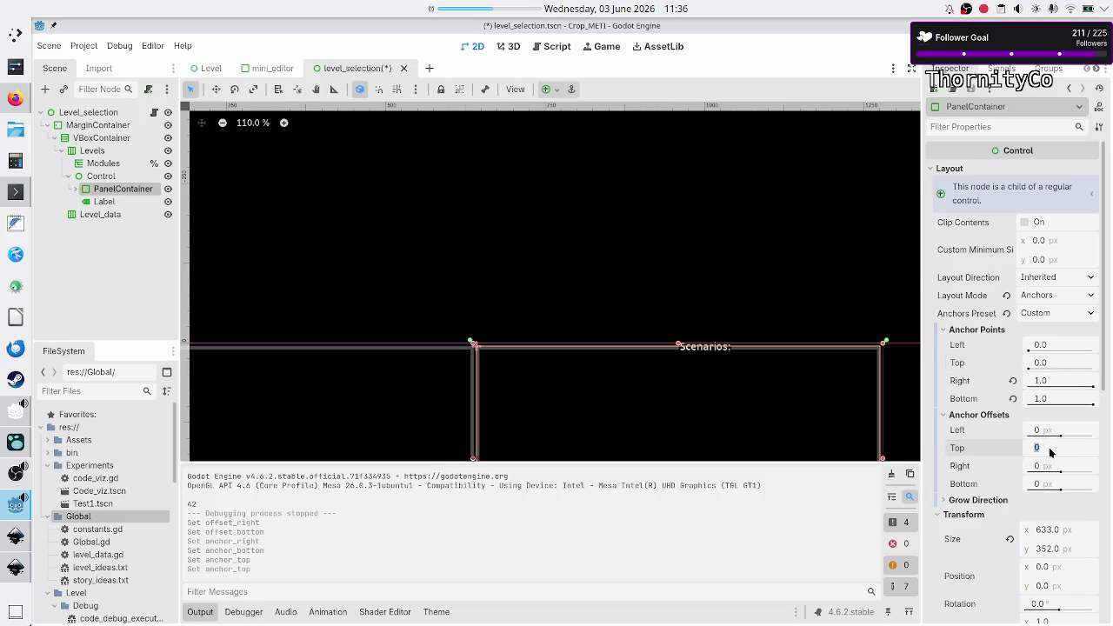
text(20)
key(Return)
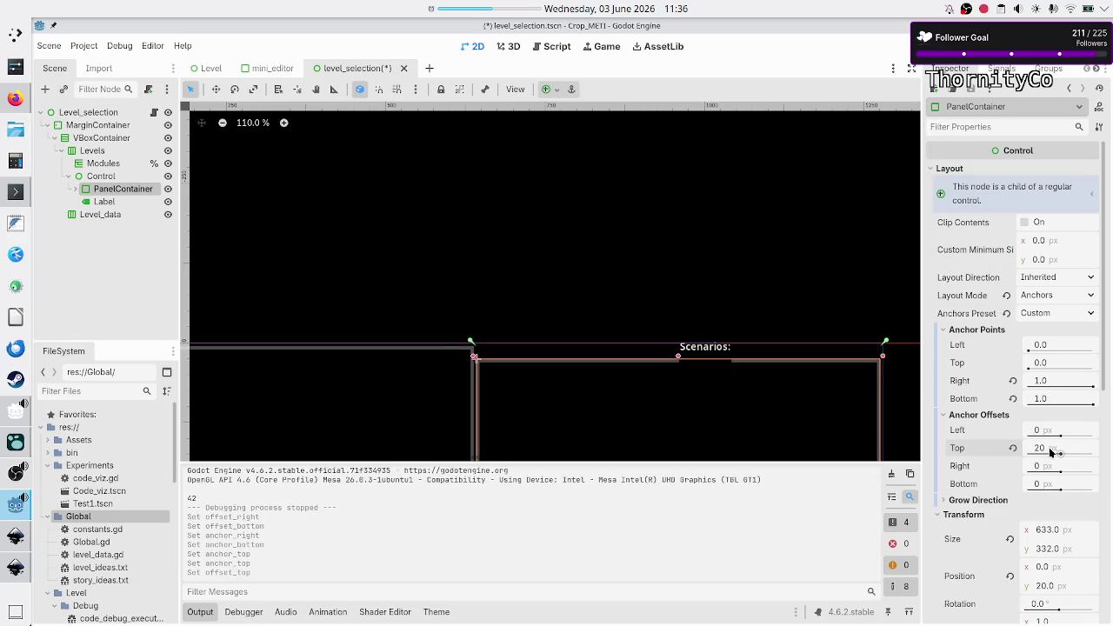
click(1050, 453)
text(10)
key(Return)
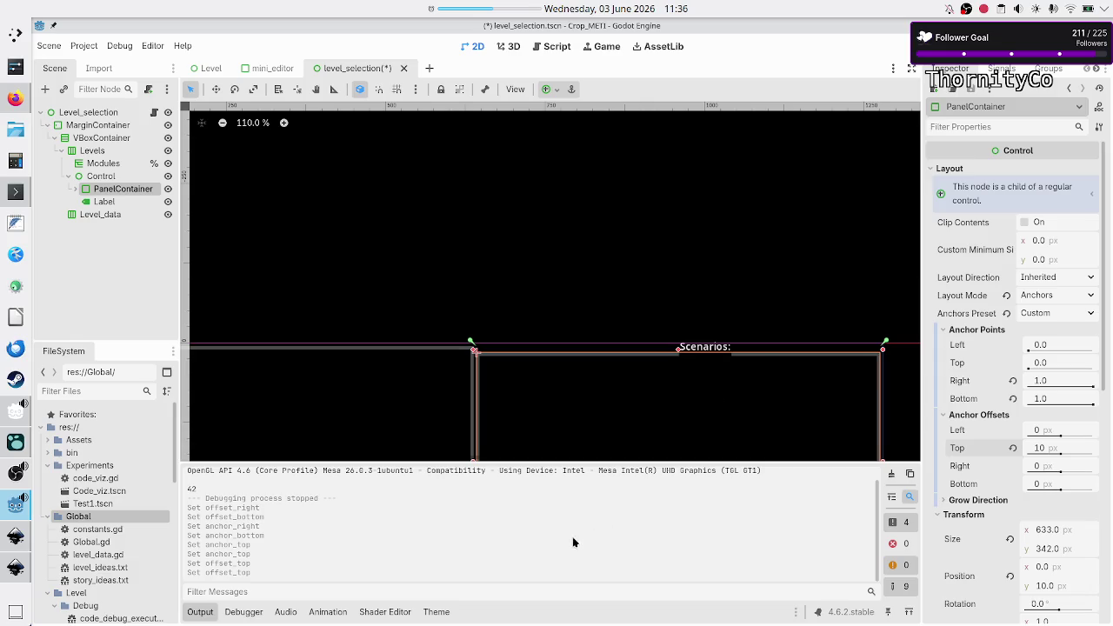
- Collapse the Output panel, check the layout, and select the Scenarios Label node
click(193, 613)
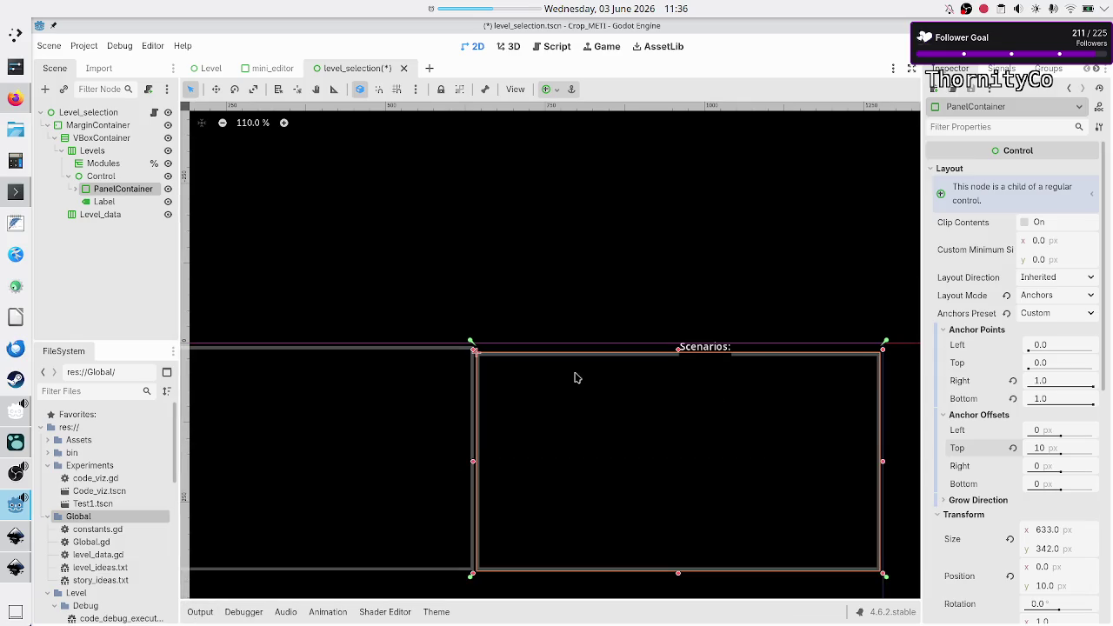
click(626, 298)
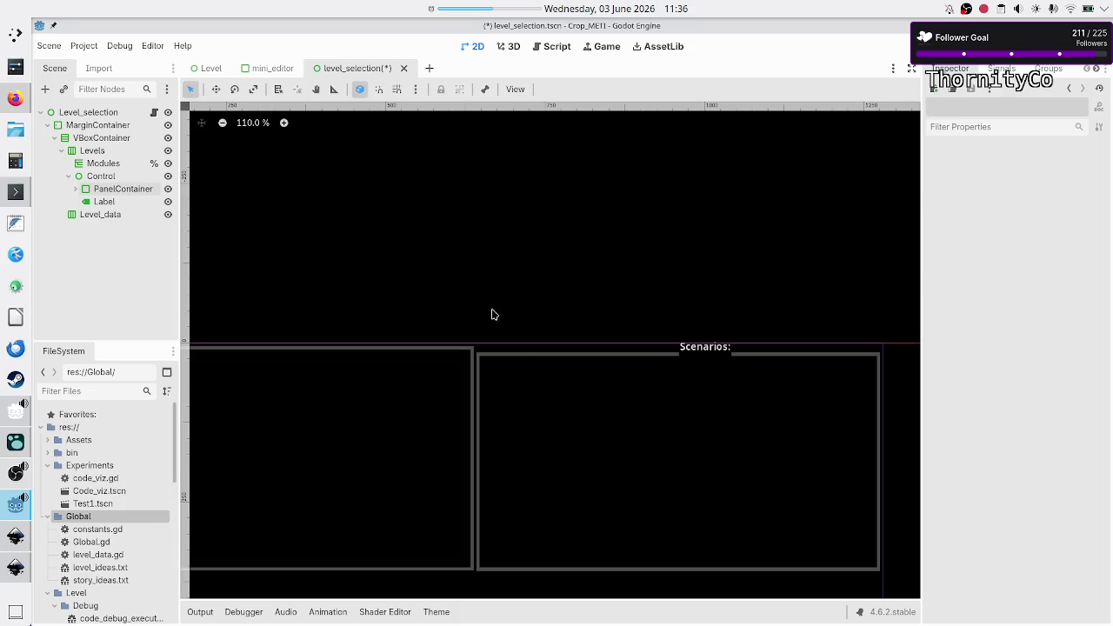
click(118, 190)
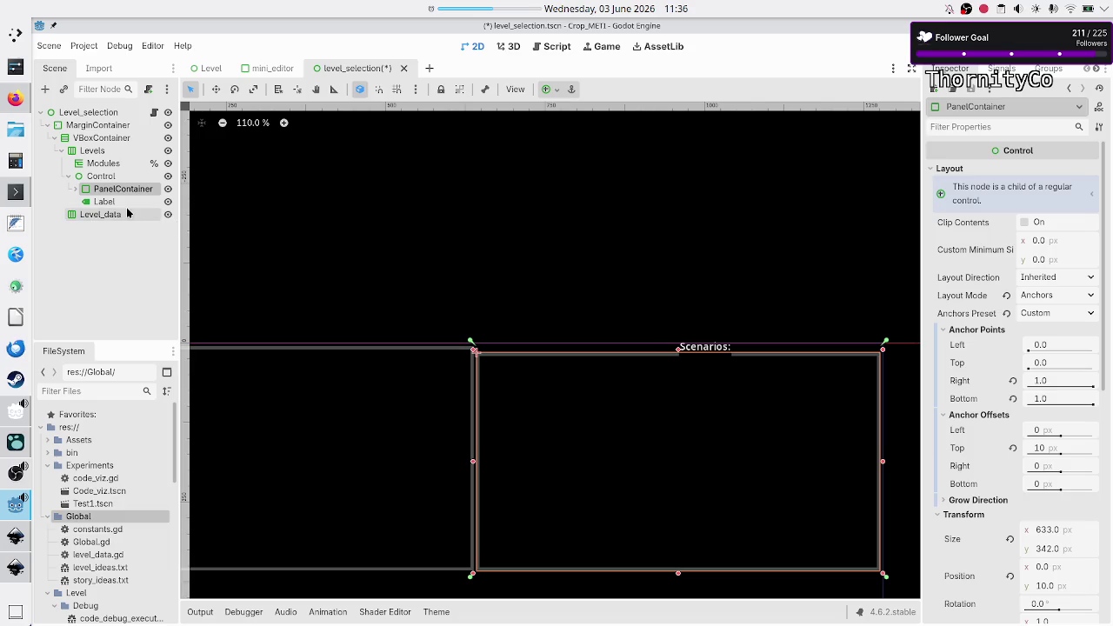
click(111, 179)
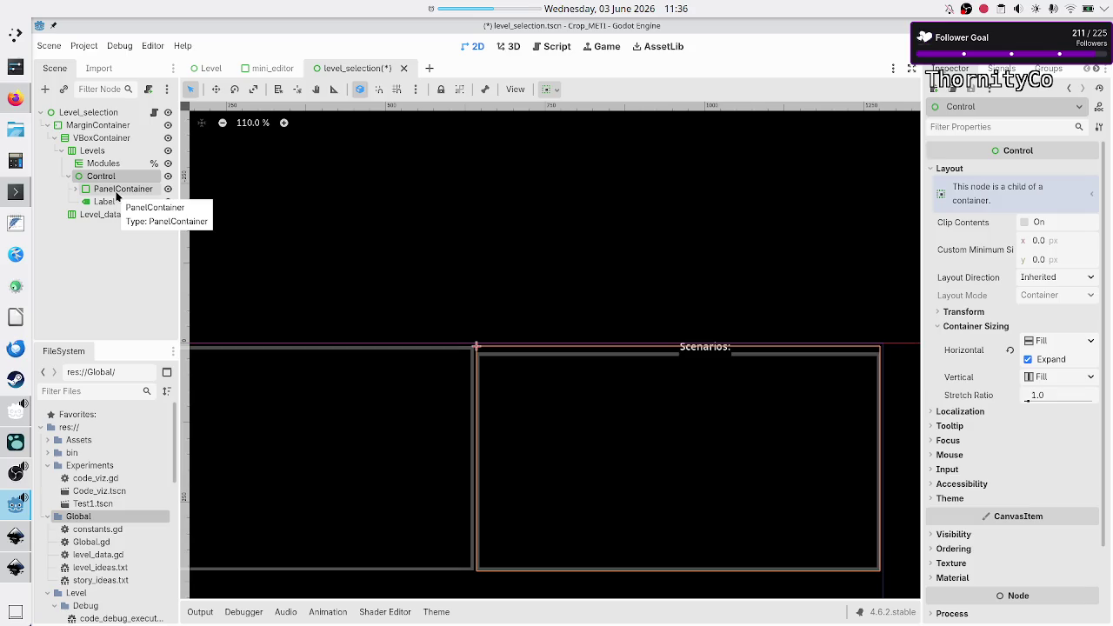
click(116, 192)
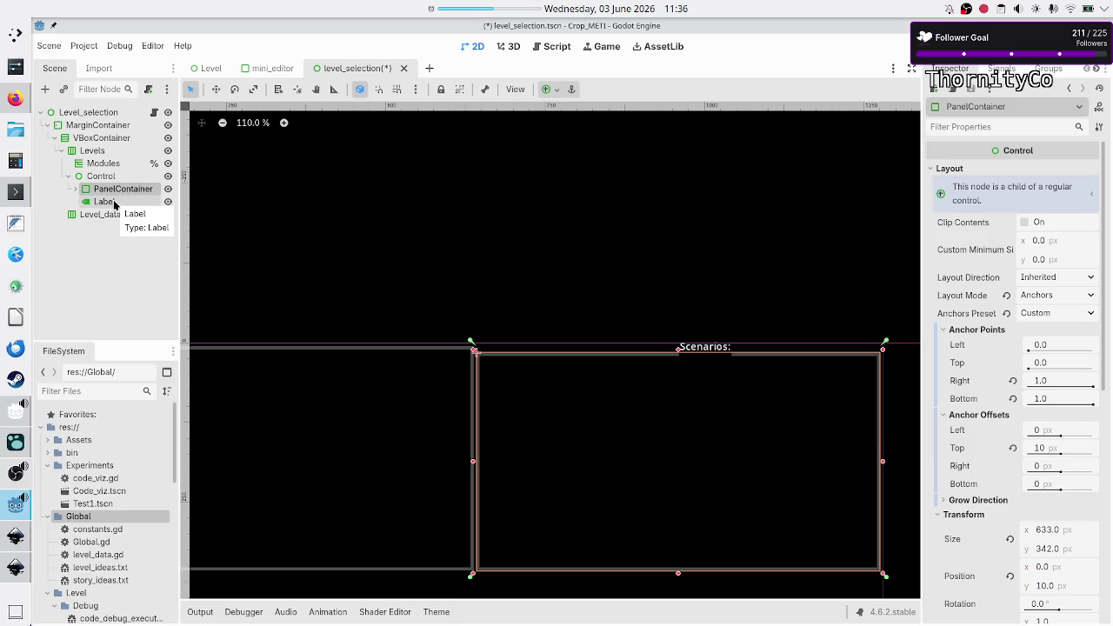
click(114, 202)
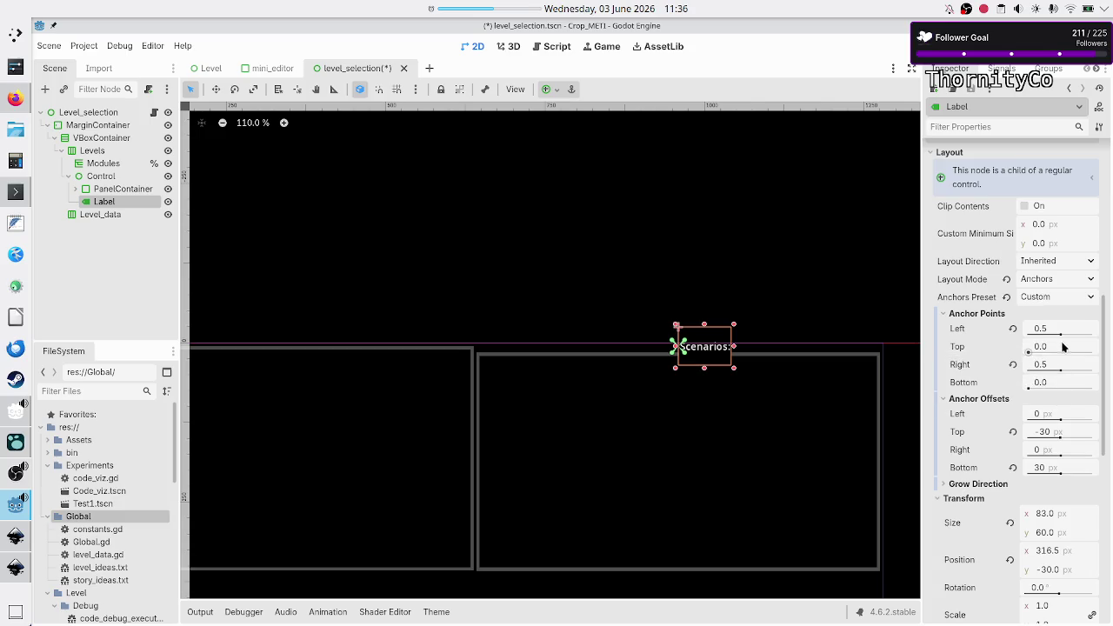
click(1061, 435)
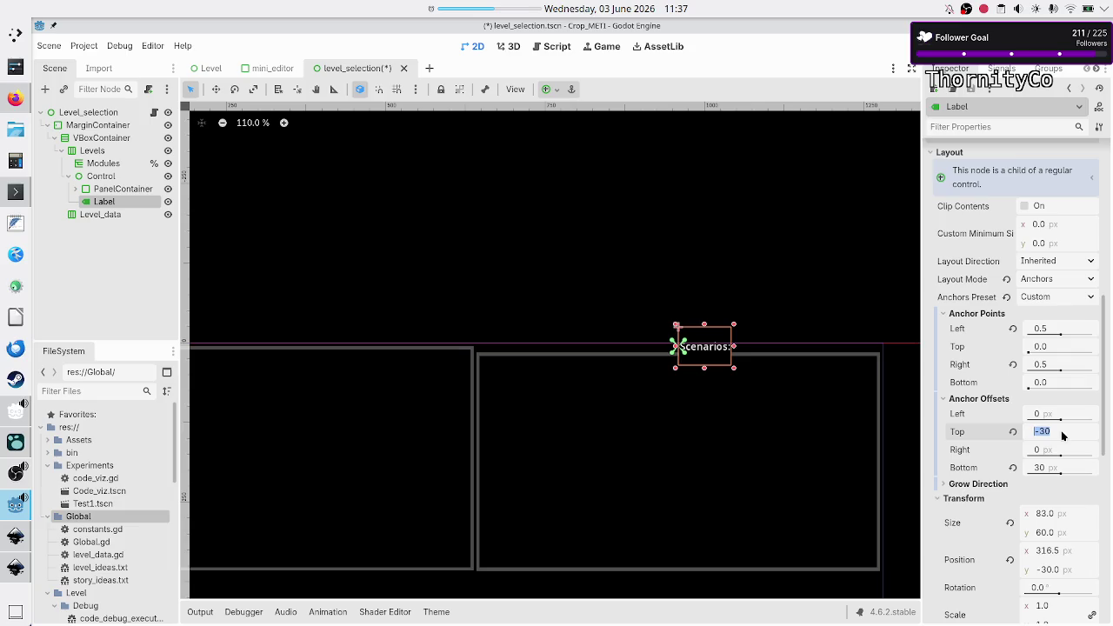
- Set the Scenarios Label's Top and Bottom offsets to 0, then save and run the scene
text(0)
key(Return)
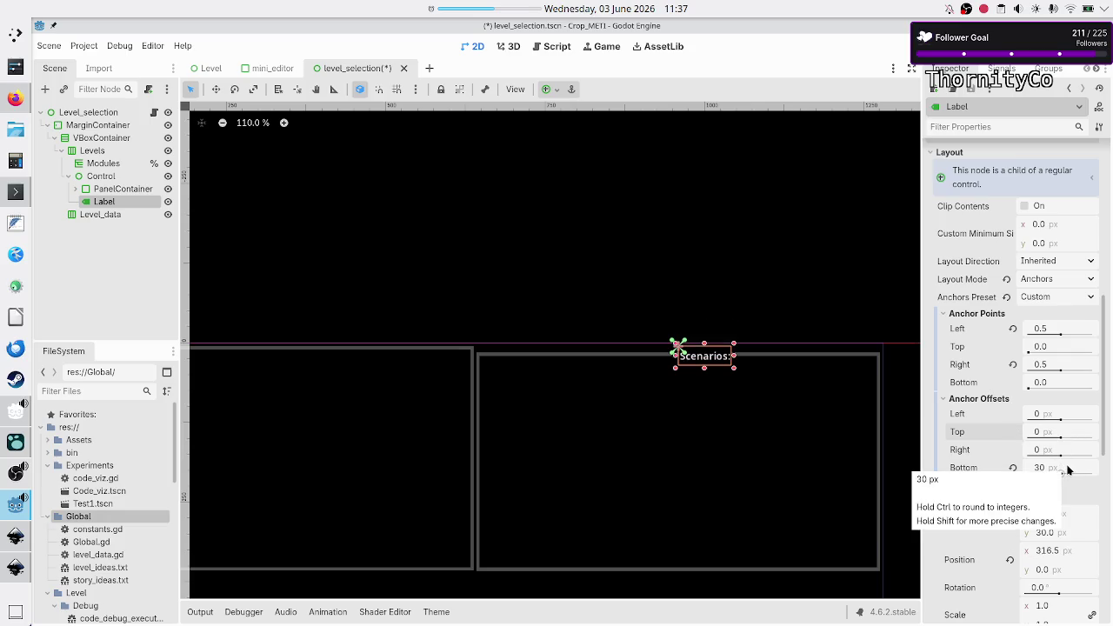
click(1068, 470)
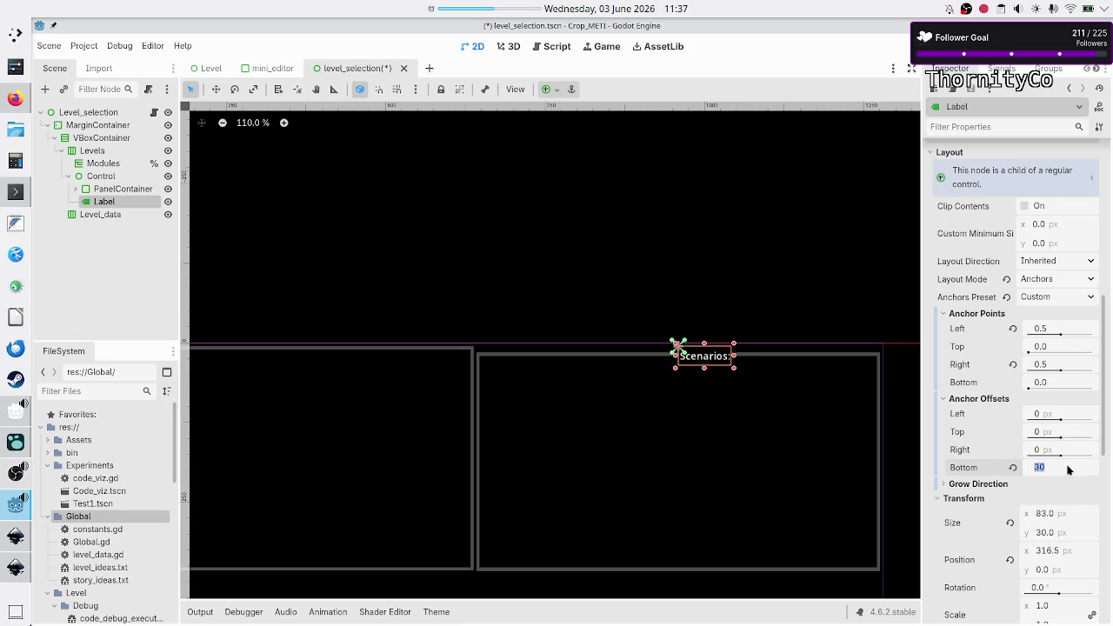
text(0)
key(Return)
key(F6)
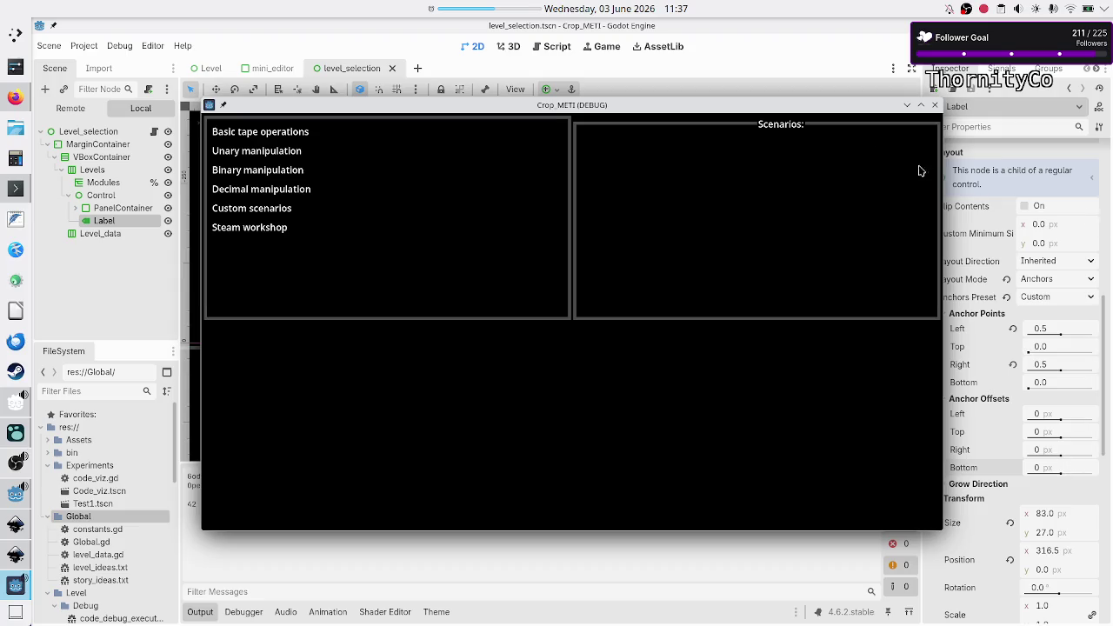
- Close the test run, try a -5 px Top offset on the Scenarios label, then reset it to 0
click(935, 106)
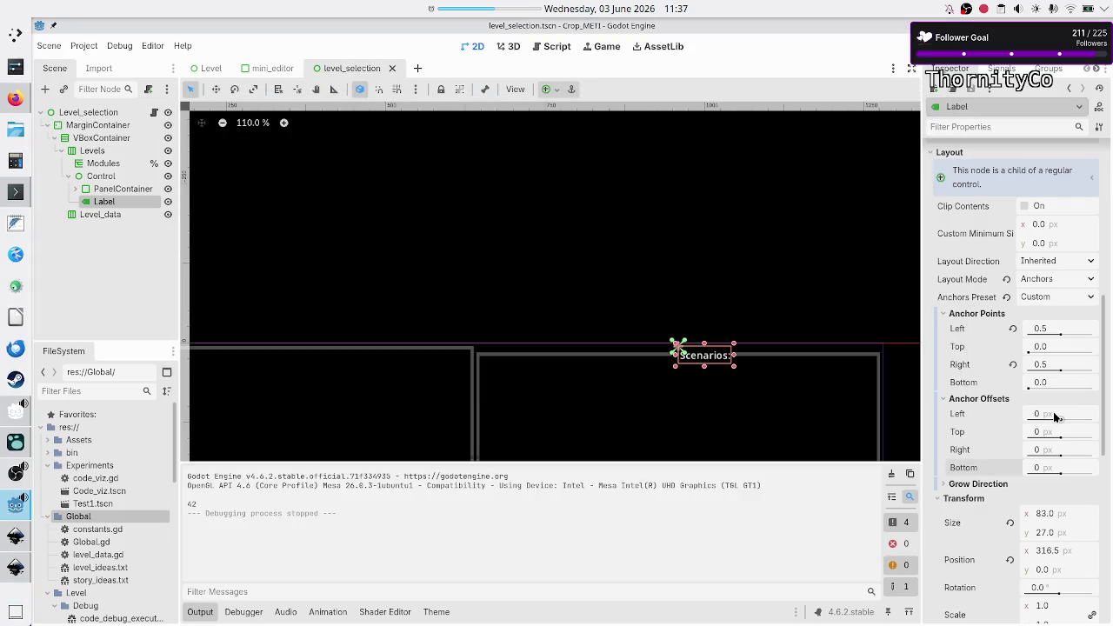
click(1047, 427)
text(-4)
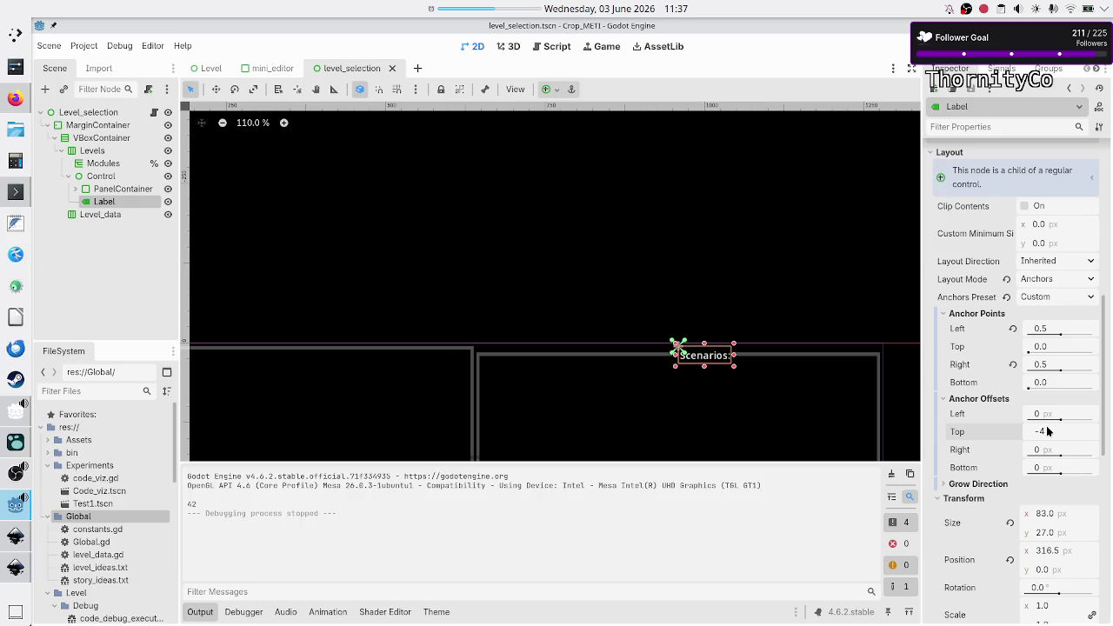
text(5)
key(Return)
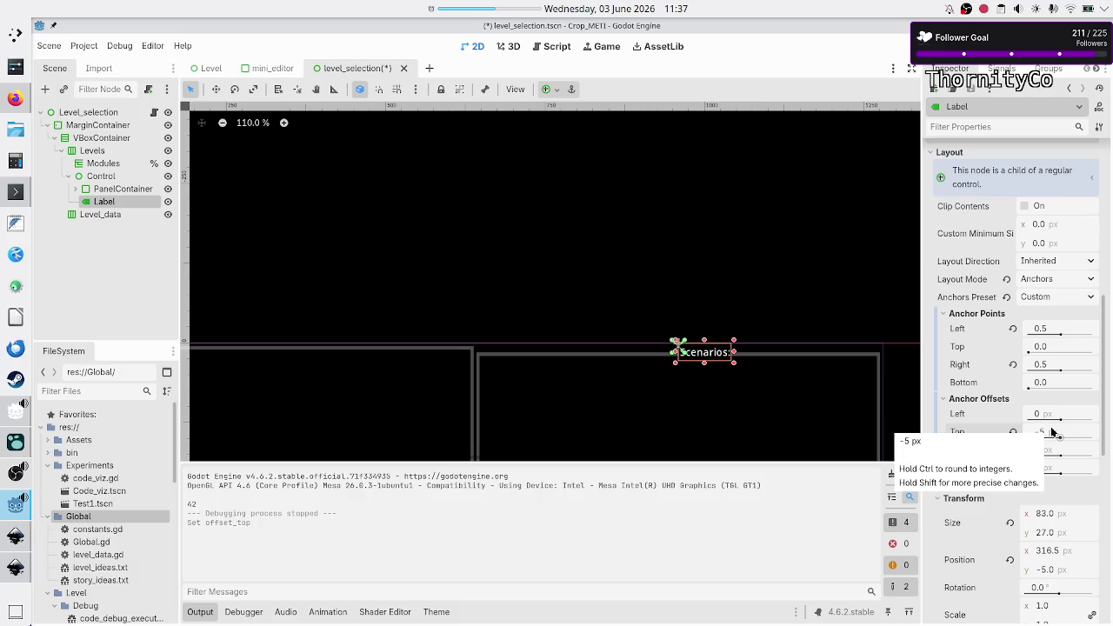
click(1051, 432)
text(0)
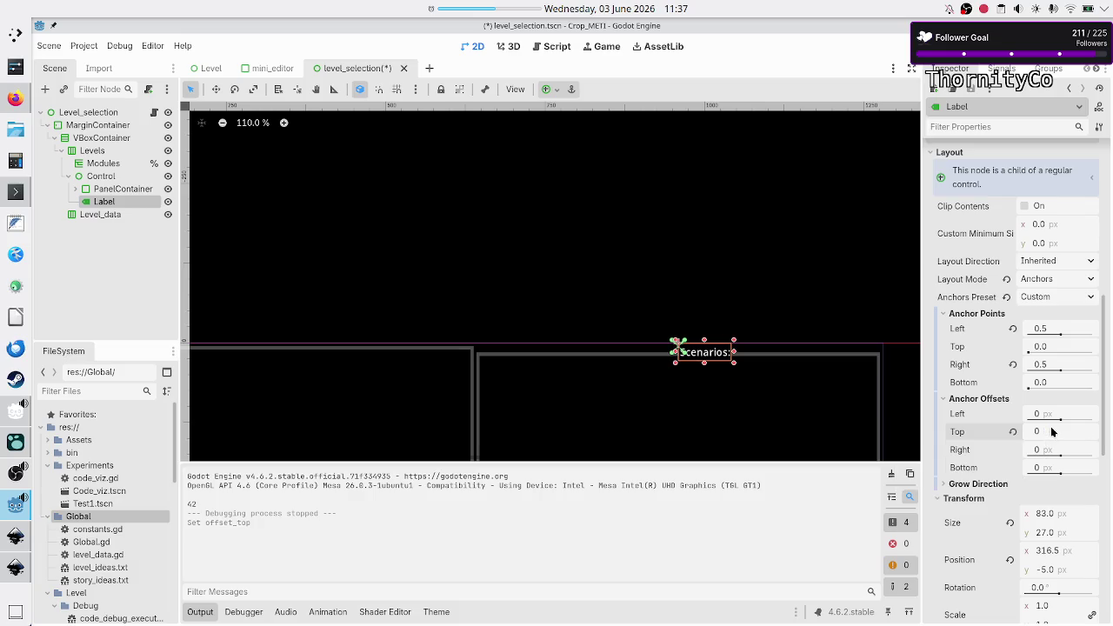
key(Return)
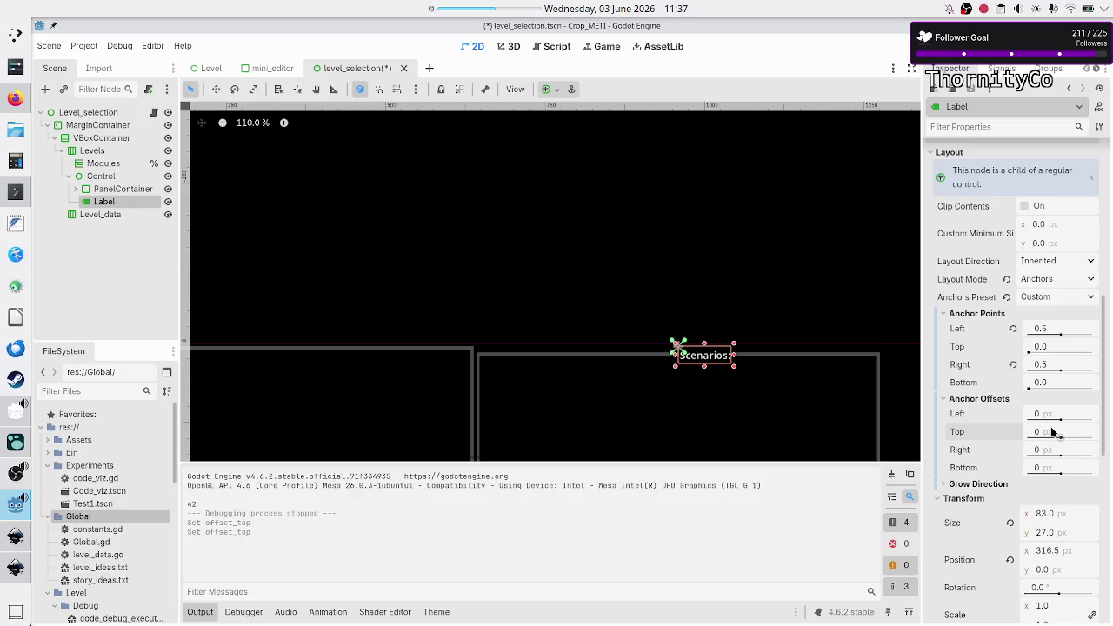
- Set the label's Bottom offset to 5, then 30 px, and save and test-run the scene
click(1044, 448)
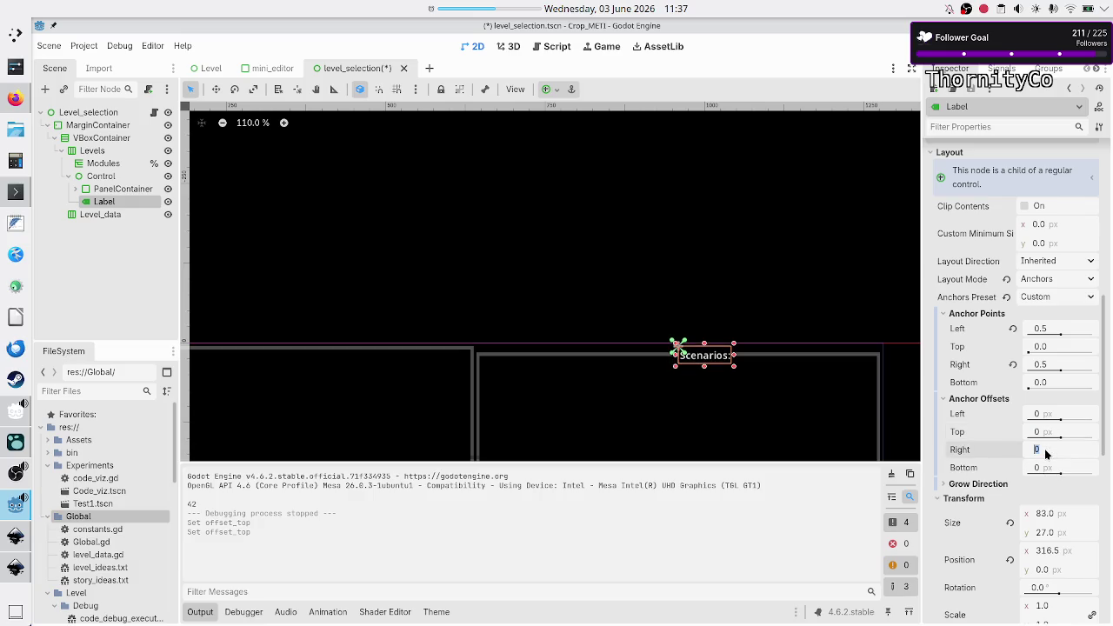
click(1048, 475)
text(5)
key(Return)
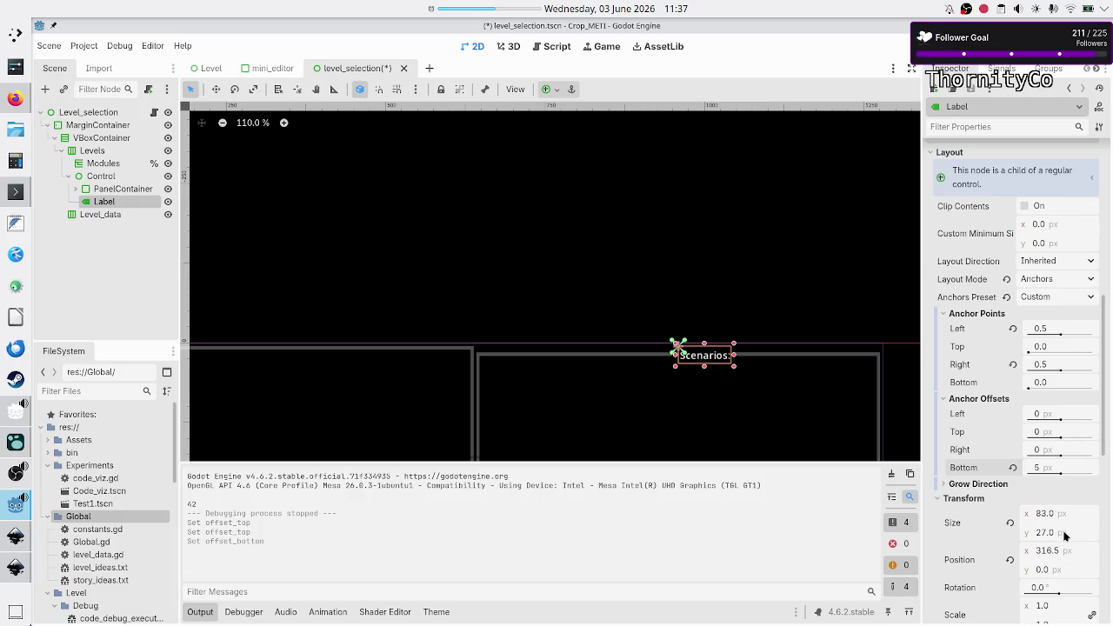
click(1052, 467)
text(30)
key(Return)
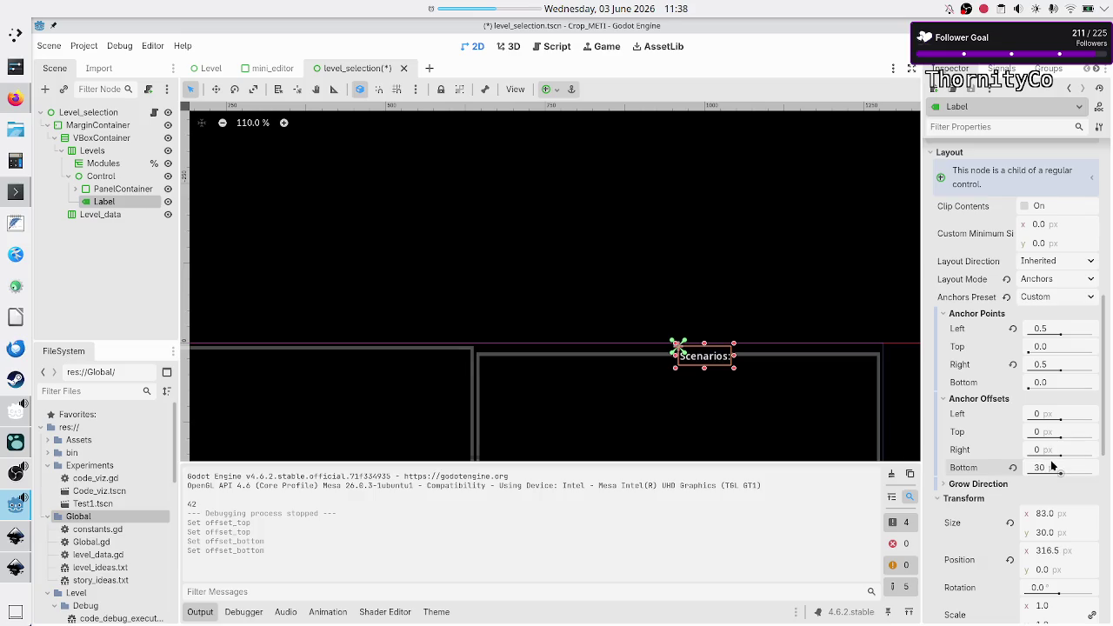
key(F5)
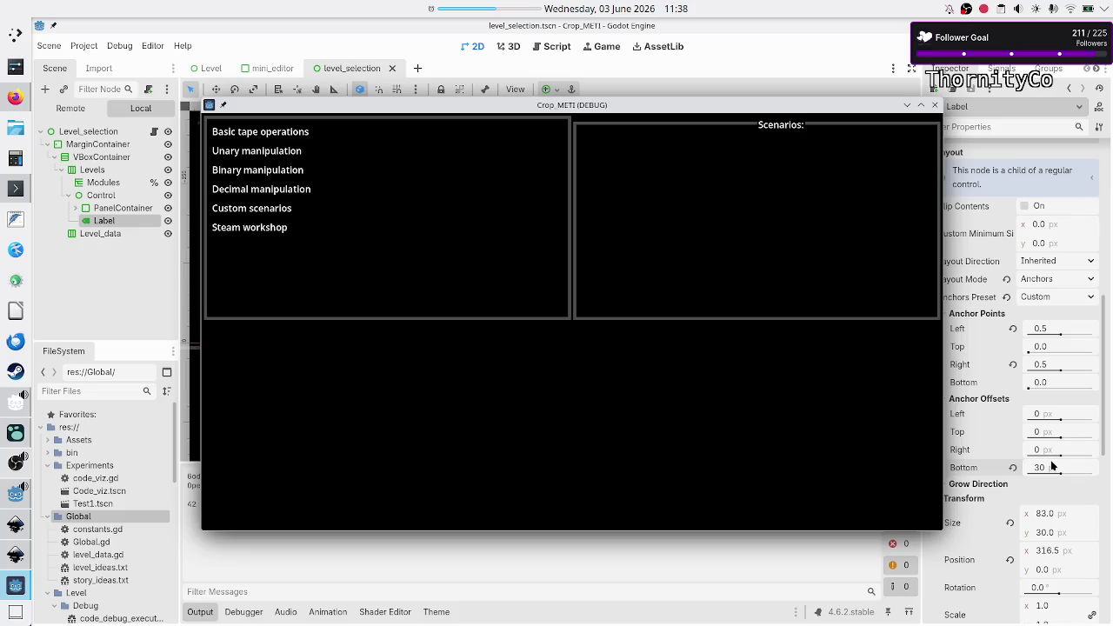
click(934, 106)
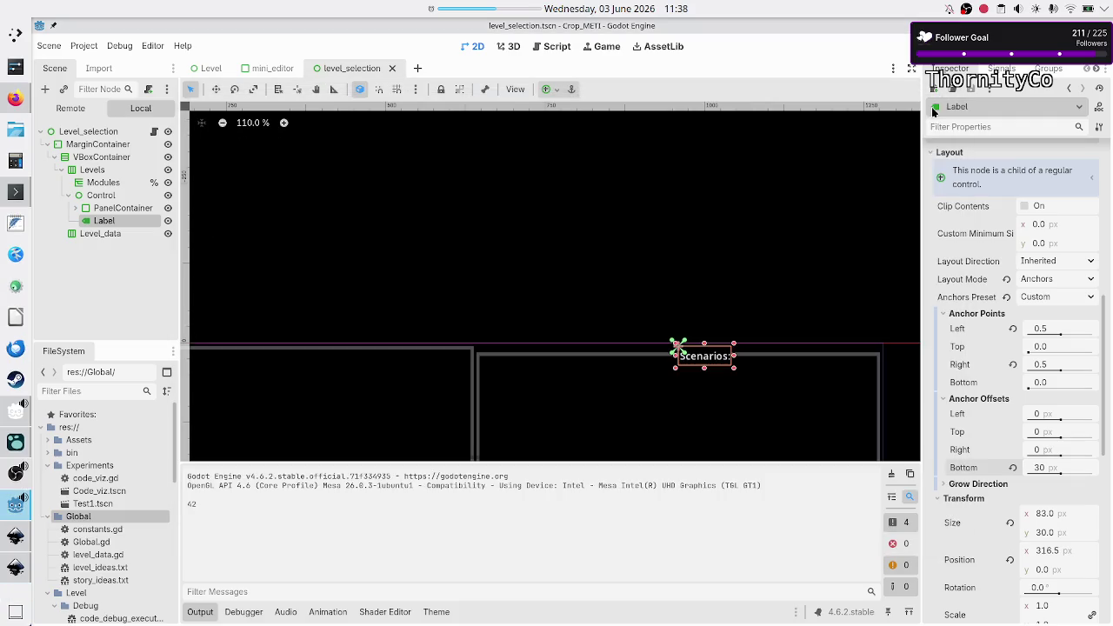
- Reset the Scenarios label's Bottom offset to 0, set Top to -3 px, and preview it
click(1012, 468)
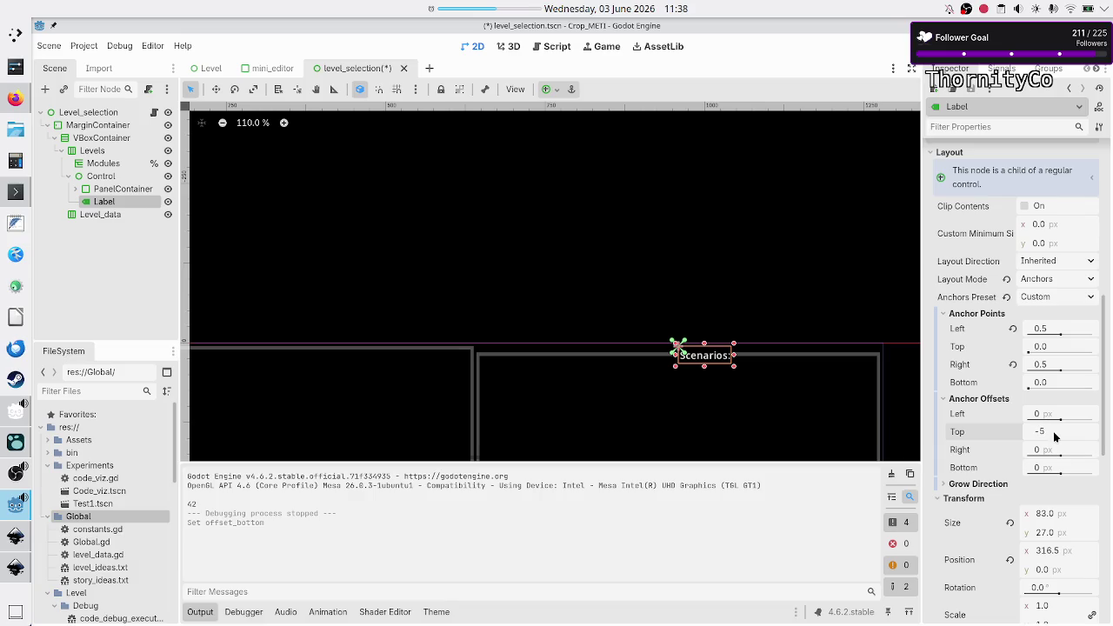
key(Return)
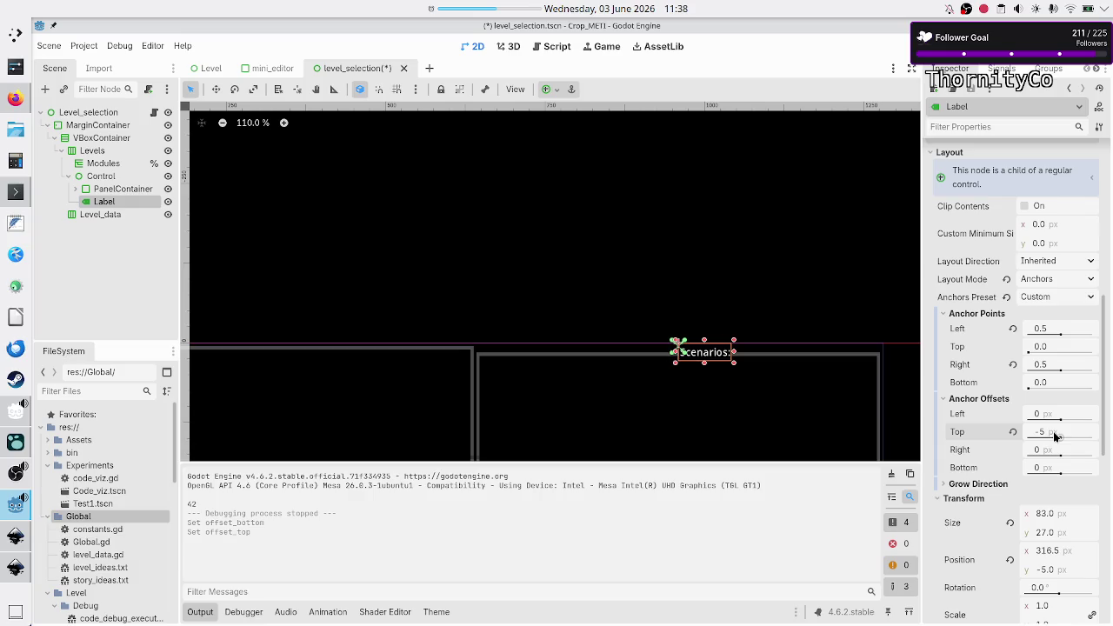
click(1048, 433)
text(-3)
key(Return)
key(F5)
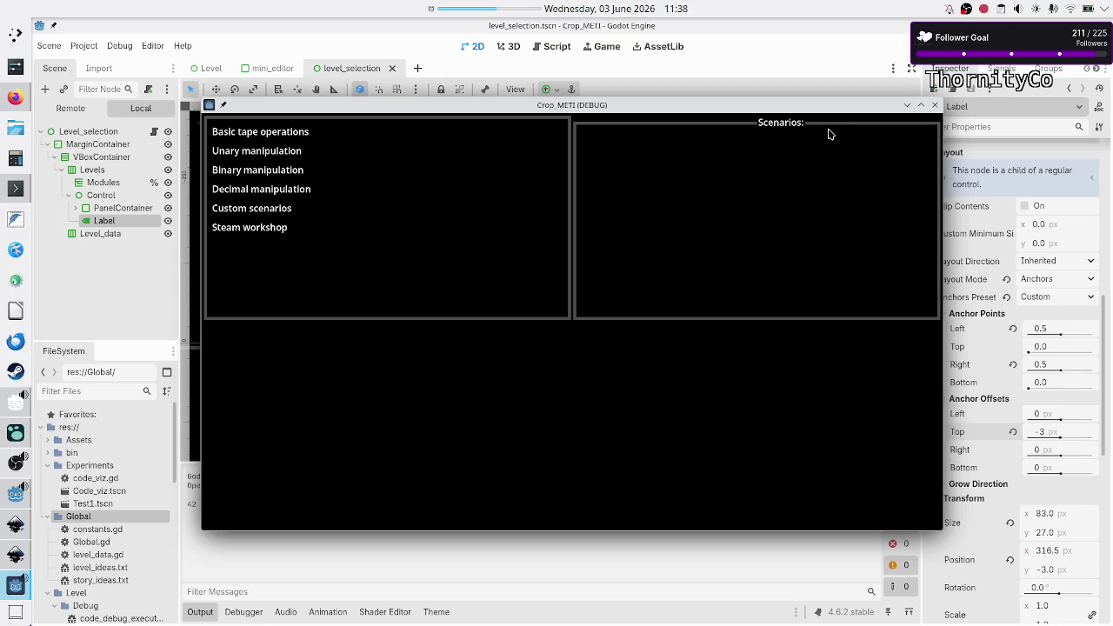
double_click(848, 107)
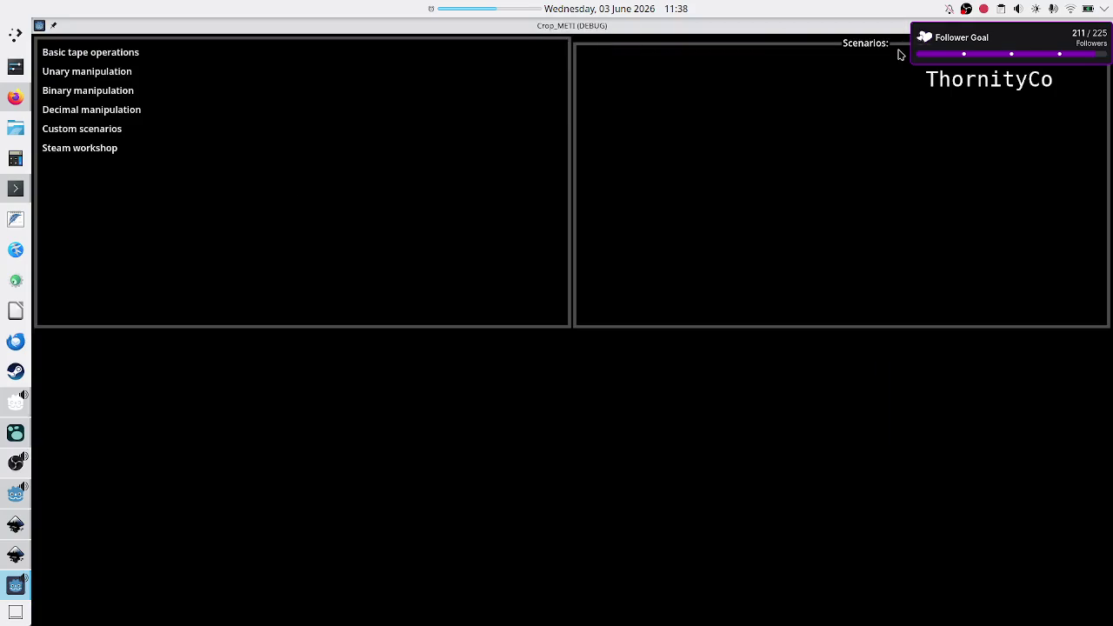
click(1102, 25)
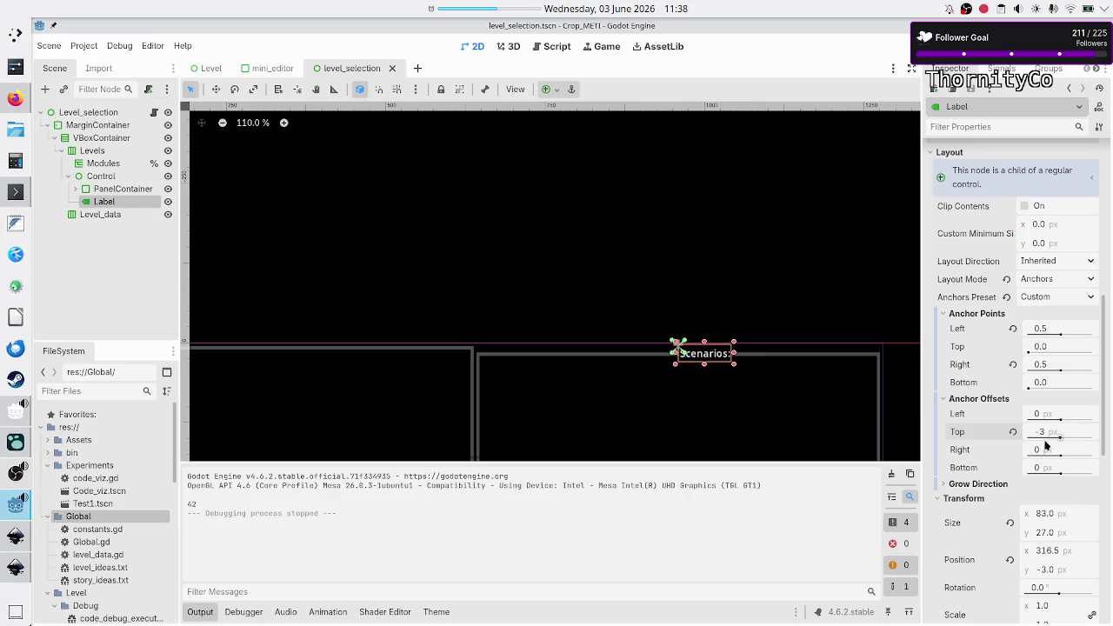
- Change the label's Top offset to -2 px, test-run again, then select PanelContainer
click(1073, 436)
text(-2)
key(Return)
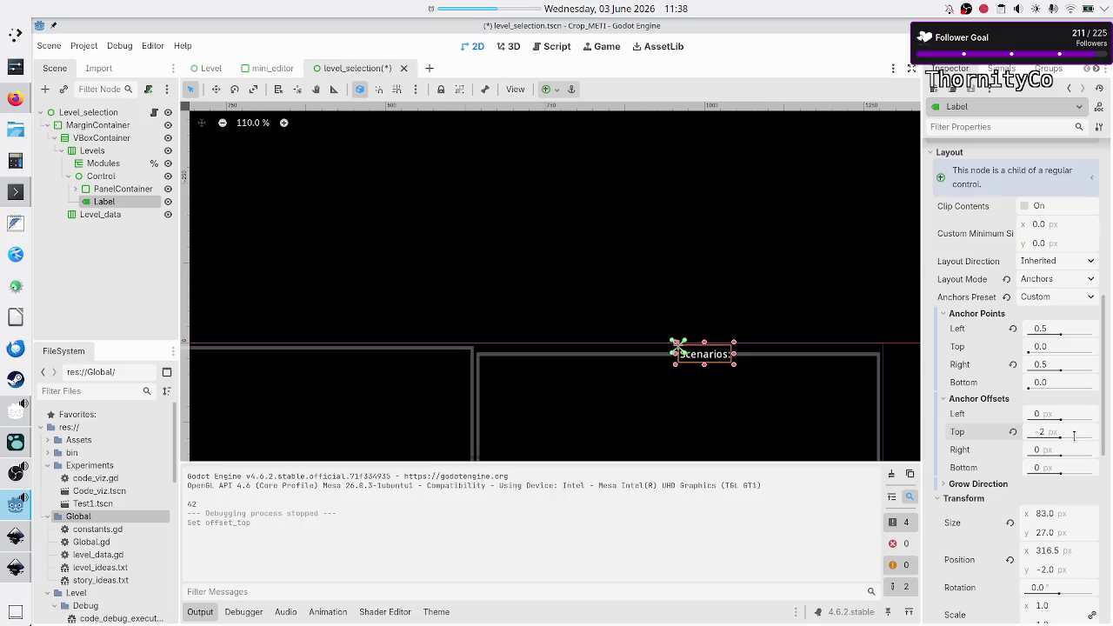
key(F6)
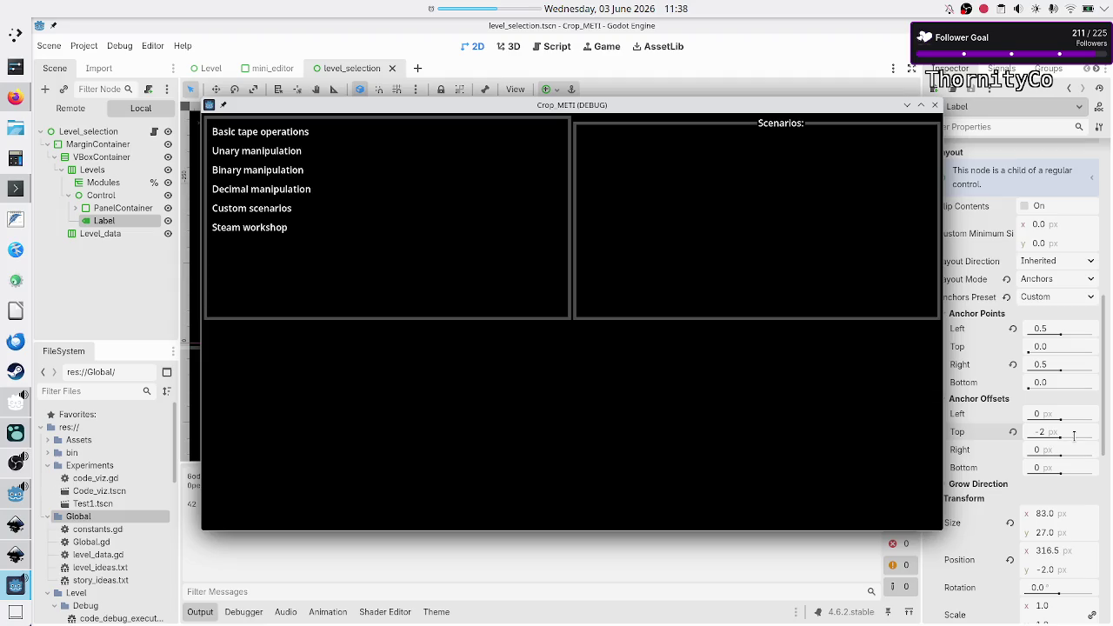
click(936, 106)
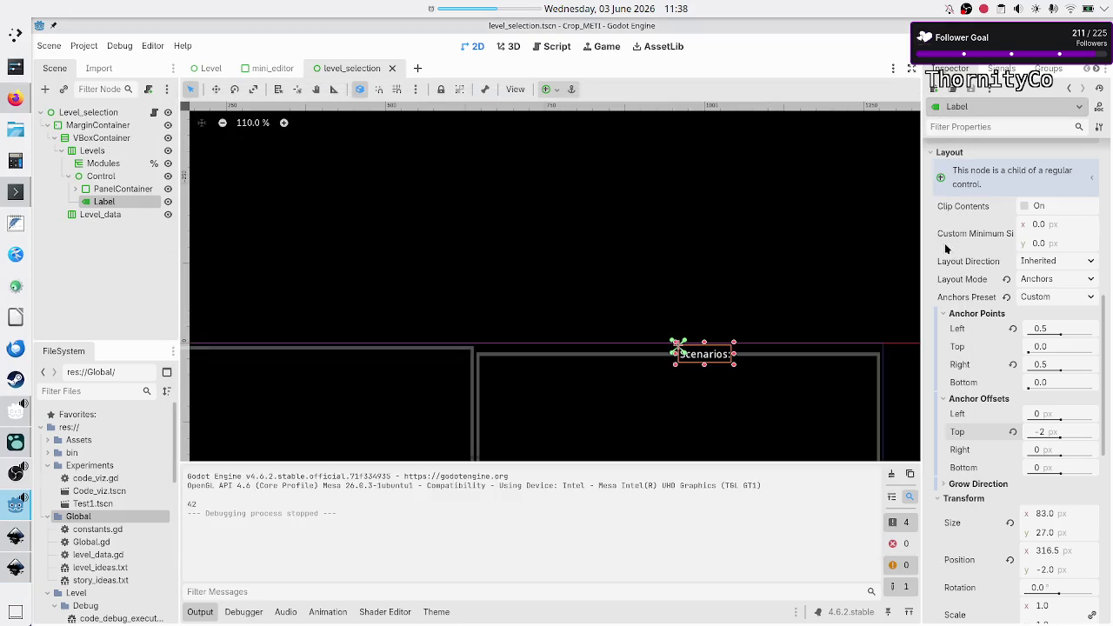
click(116, 190)
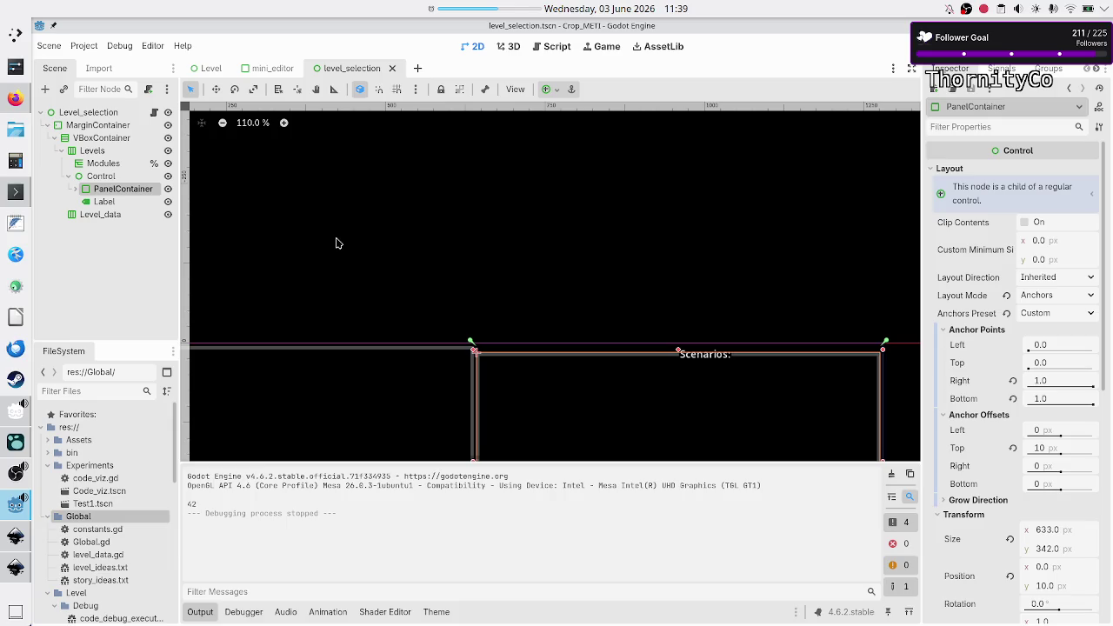
- Select the Scenarios label and collapse the Output panel below the canvas
click(104, 201)
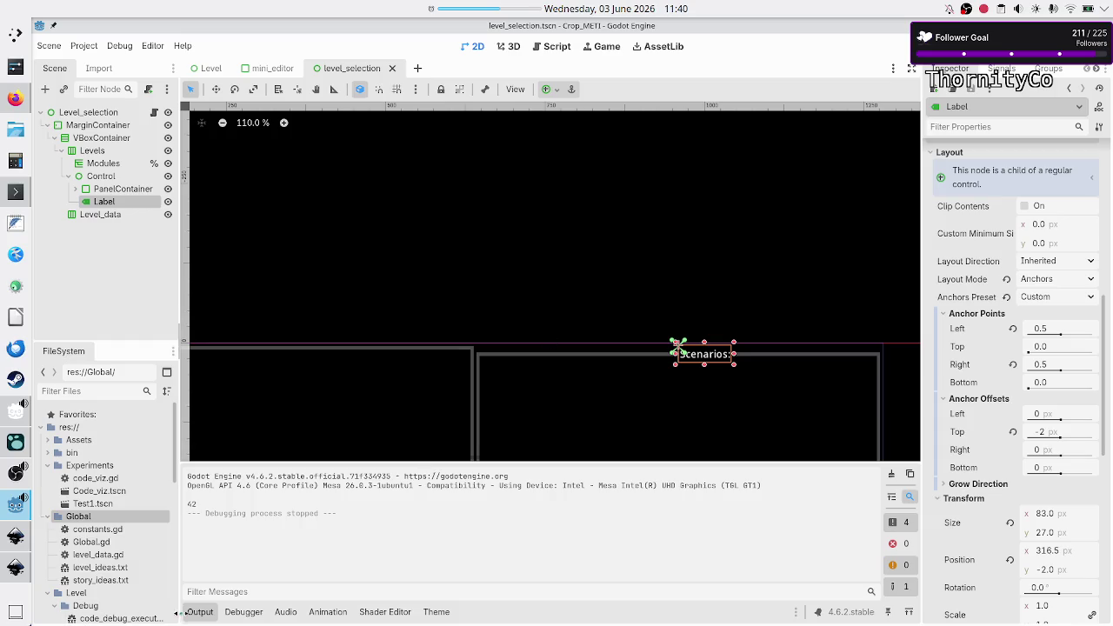
click(206, 618)
click(756, 278)
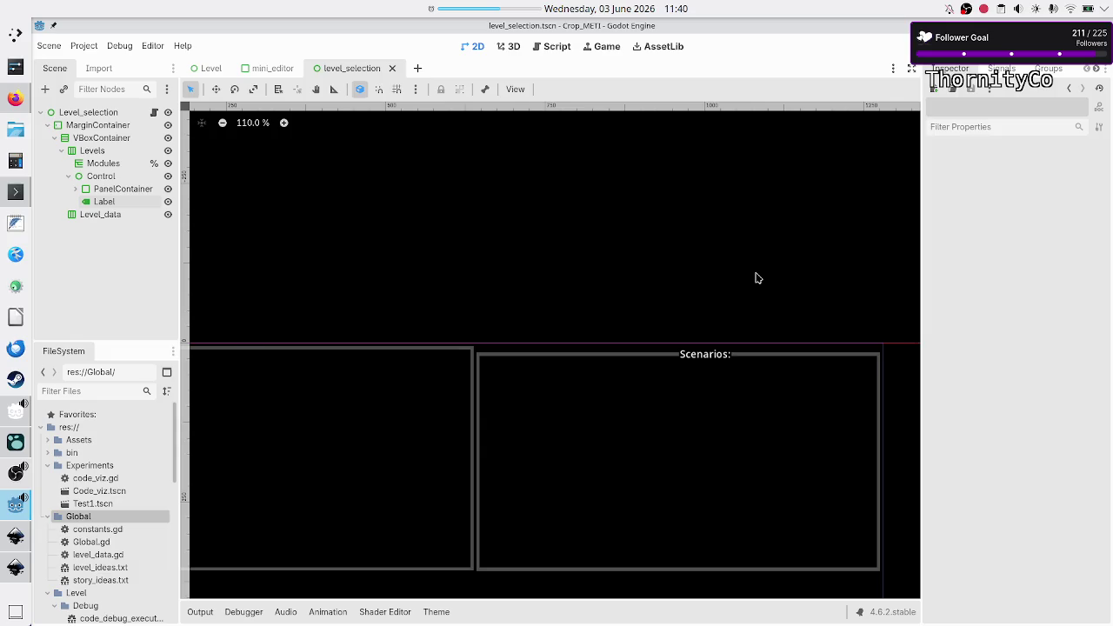
- Add a Control node under Levels and move the new Control2 to the top of Levels
click(109, 201)
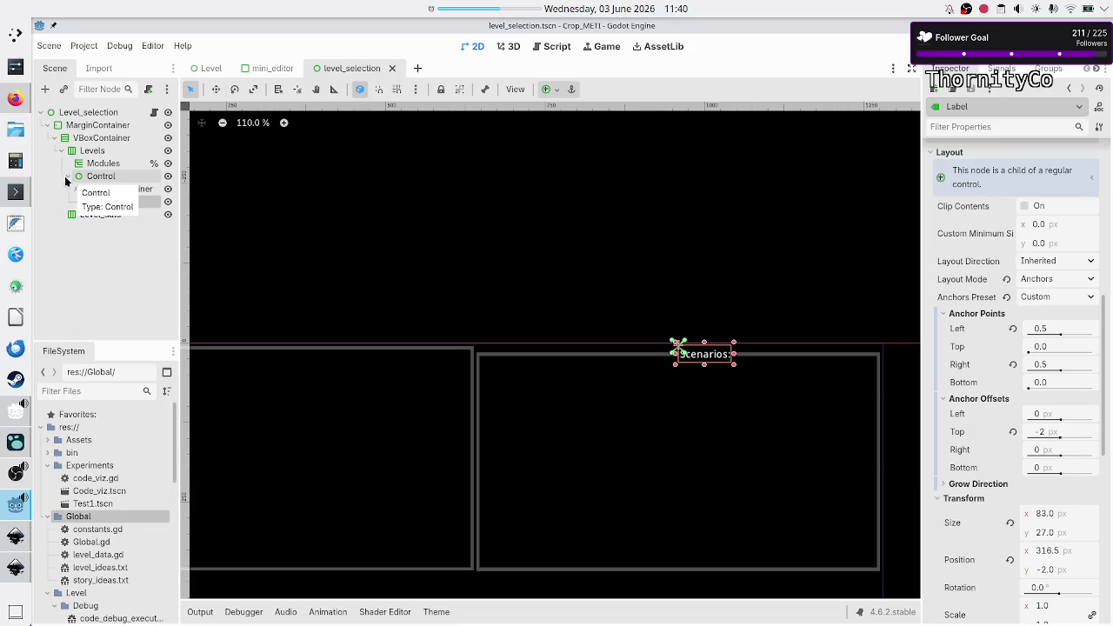
click(111, 165)
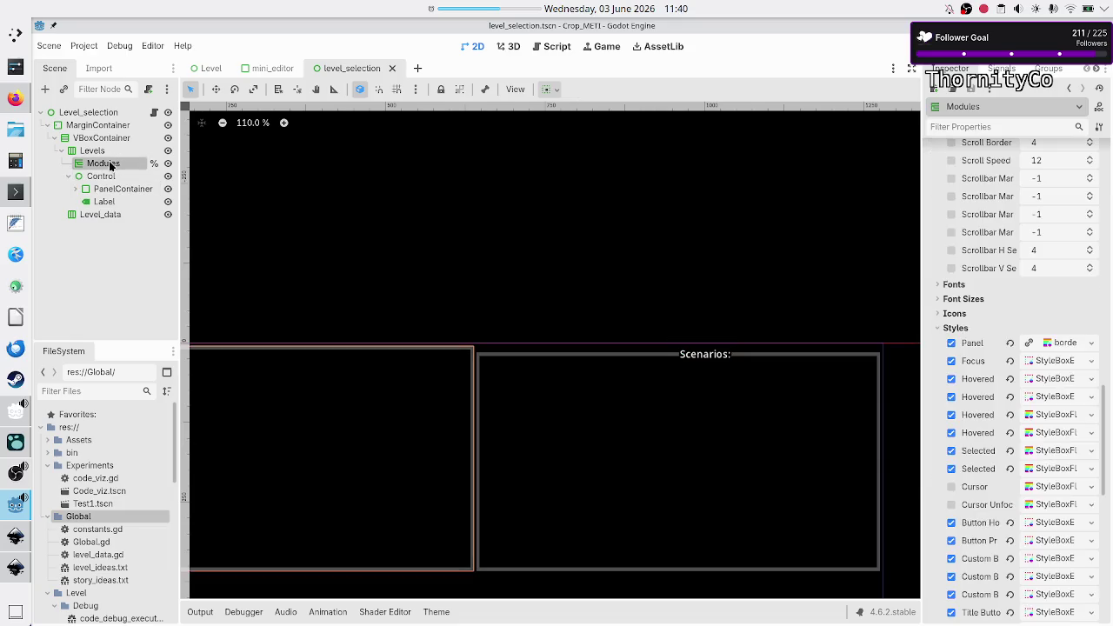
click(92, 151)
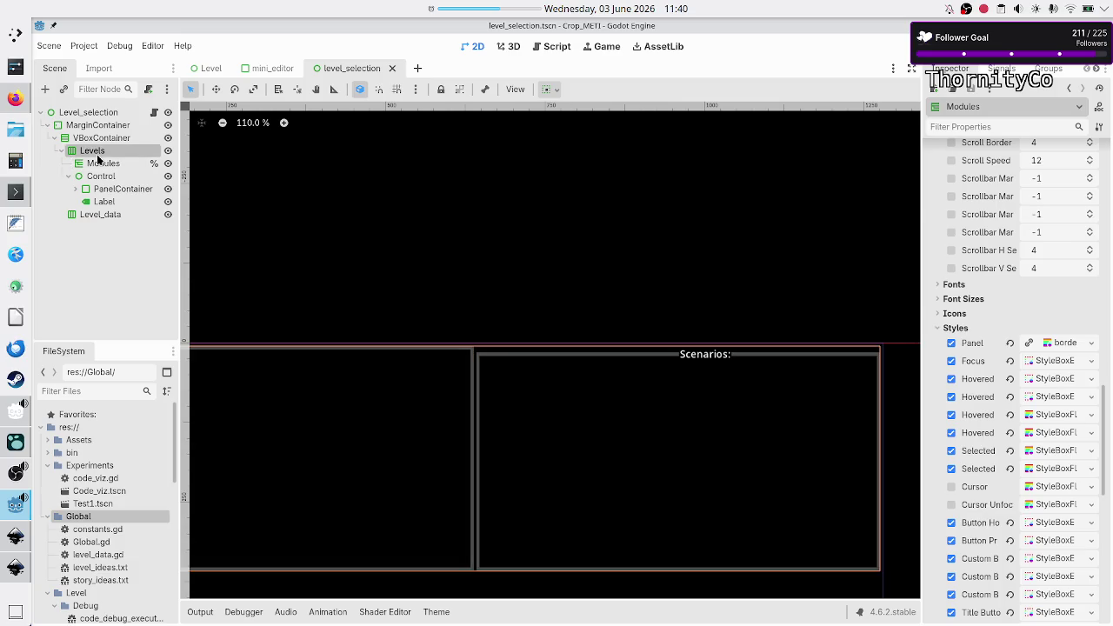
click(45, 88)
text(contro)
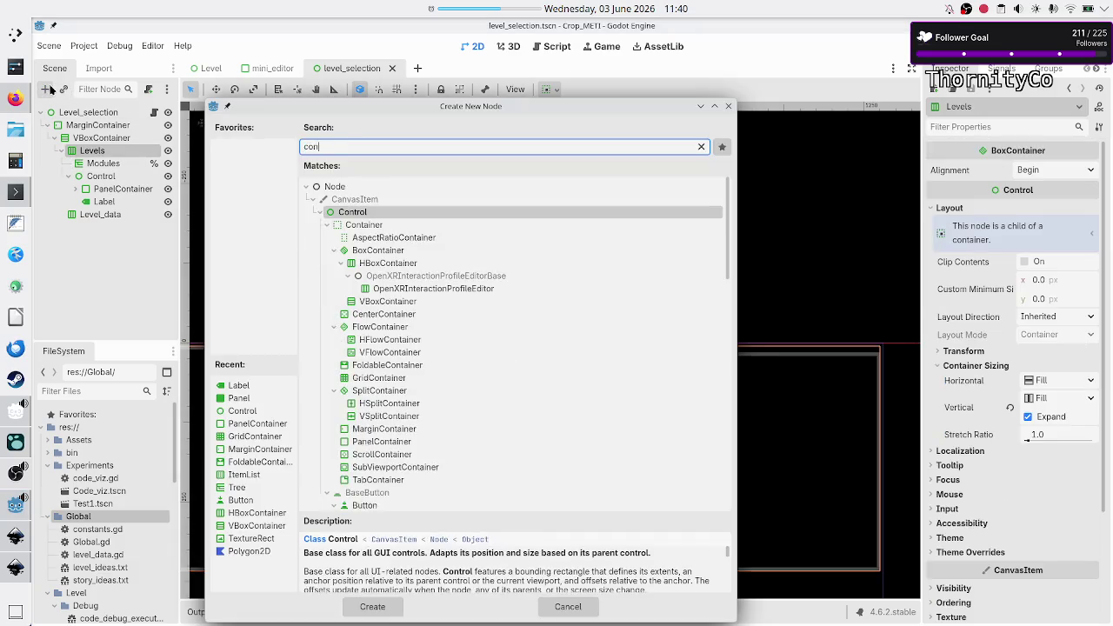
text(l)
key(Return)
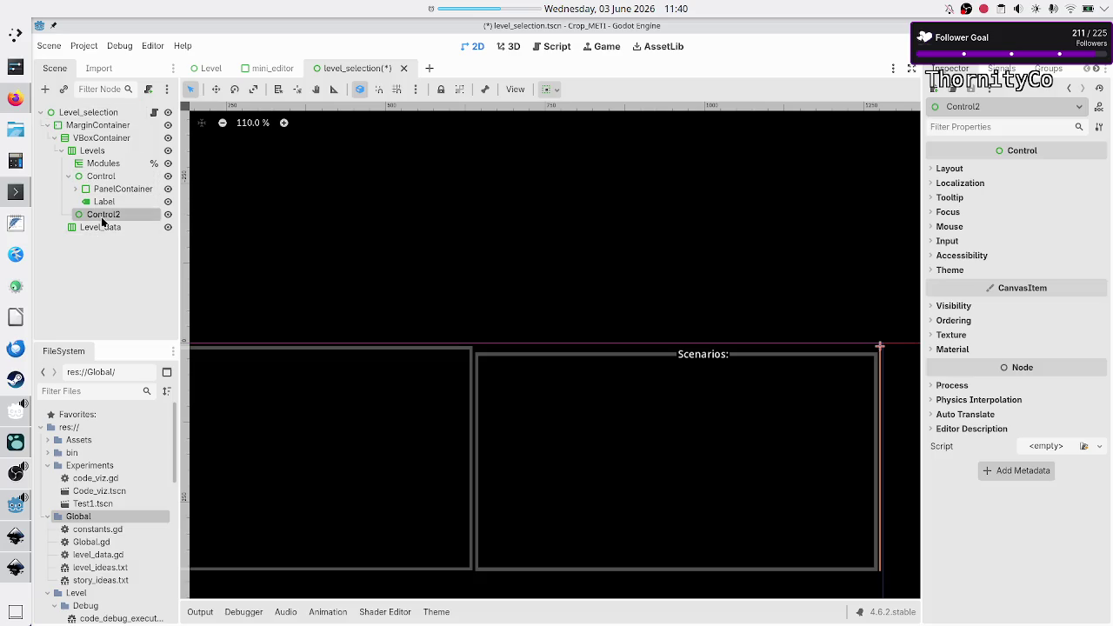
click(69, 178)
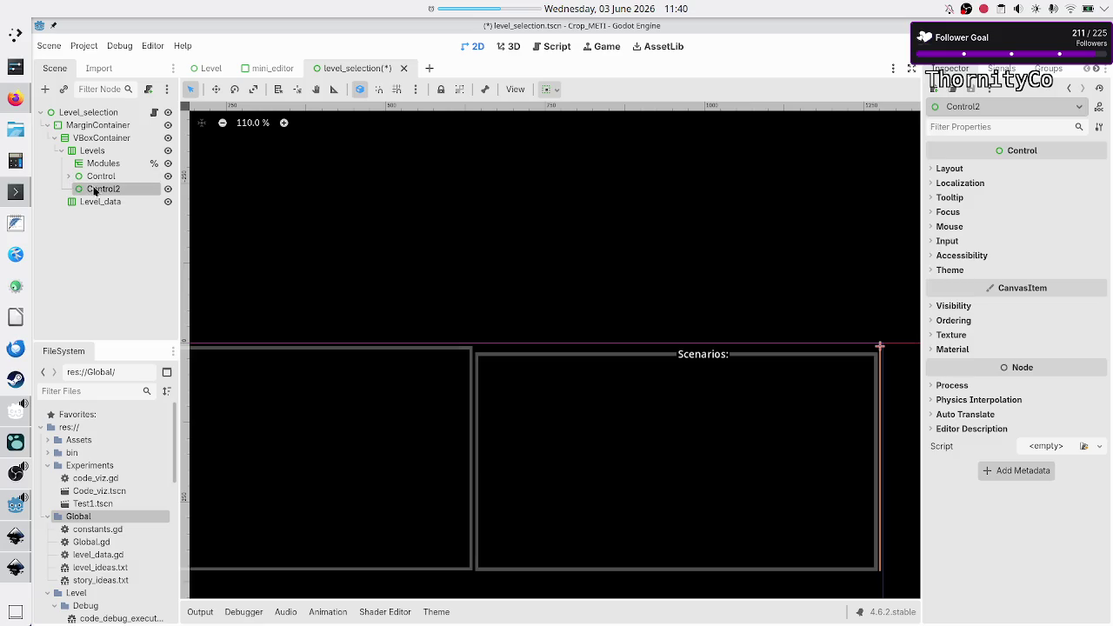
mouse_move(98, 192)
mouse_down()
mouse_move(92, 153)
mouse_move(110, 176)
mouse_move(119, 165)
mouse_up()
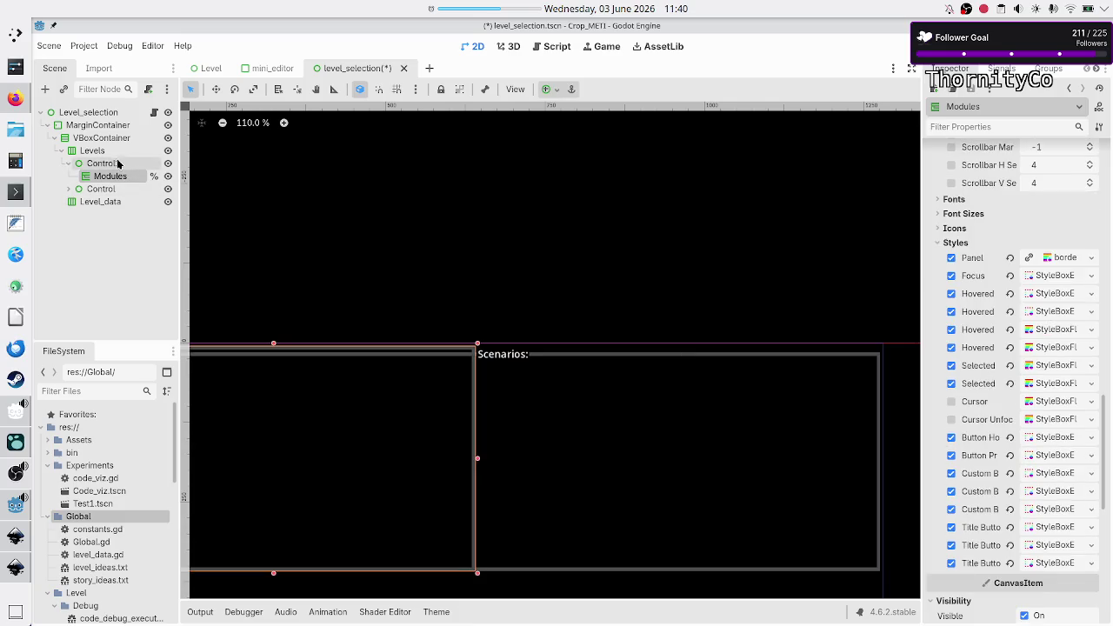
click(106, 164)
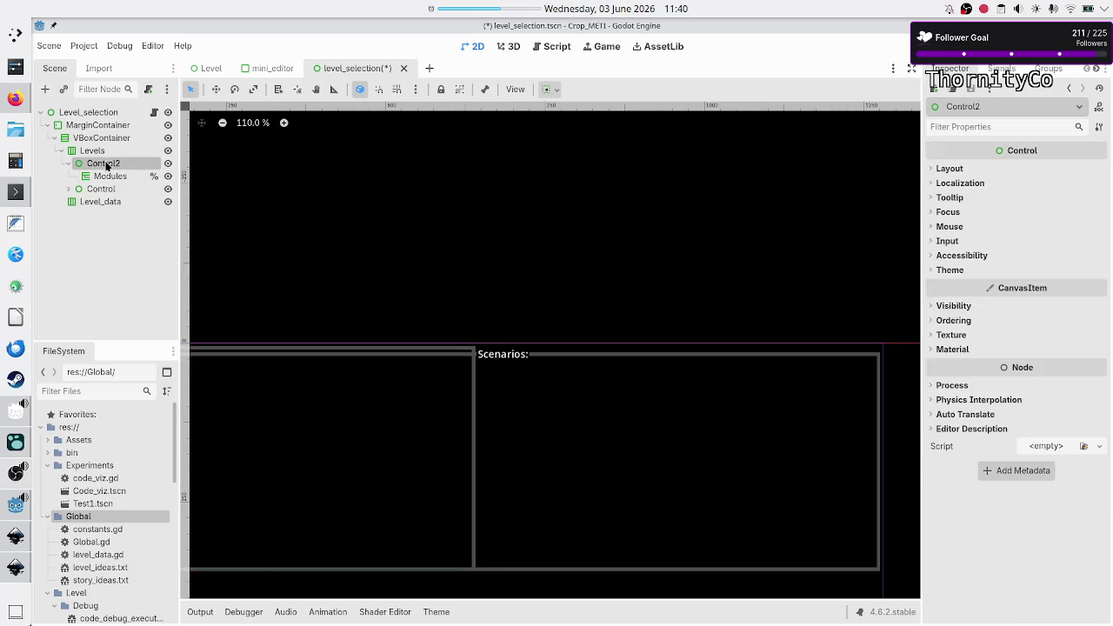
- Tick horizontal Expand in Control2's Container Sizing so it fills the left half
click(110, 176)
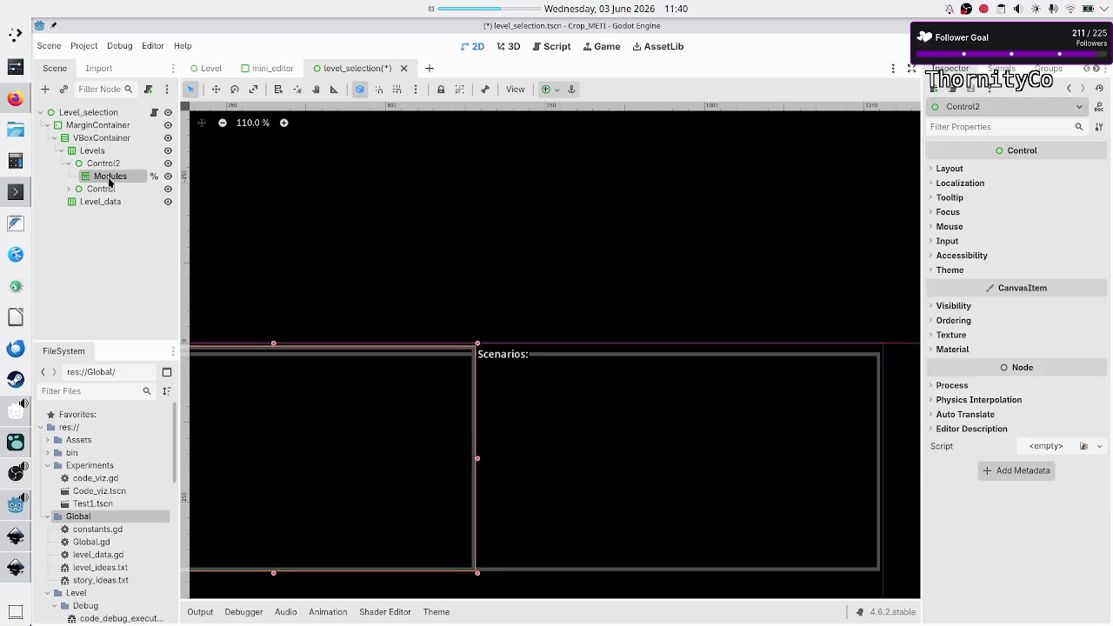
scroll(407, 365, down, 5)
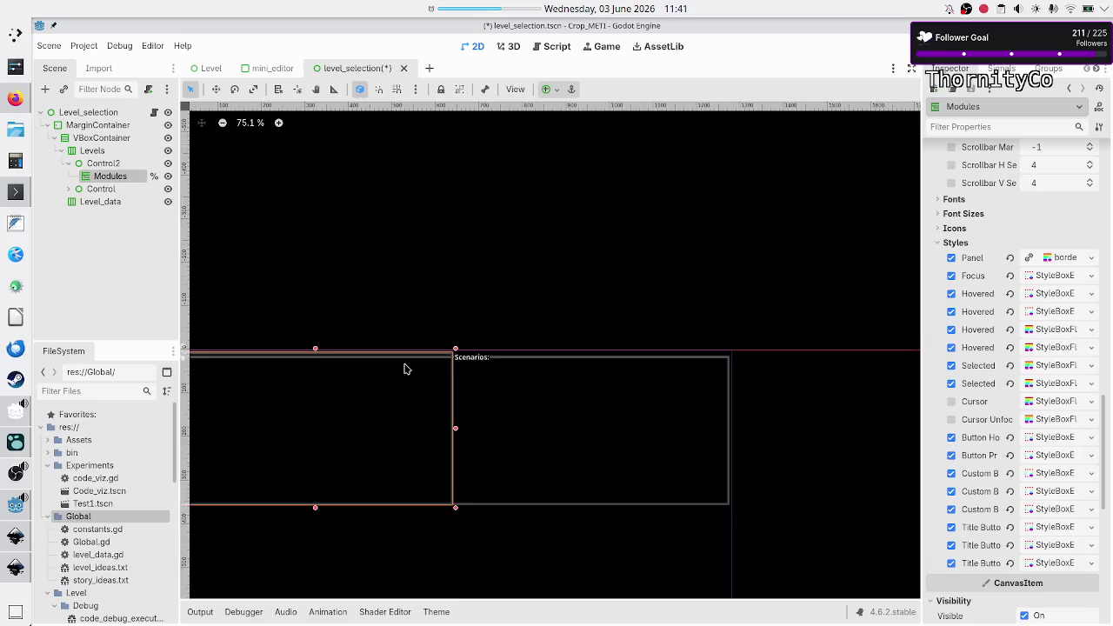
click(107, 165)
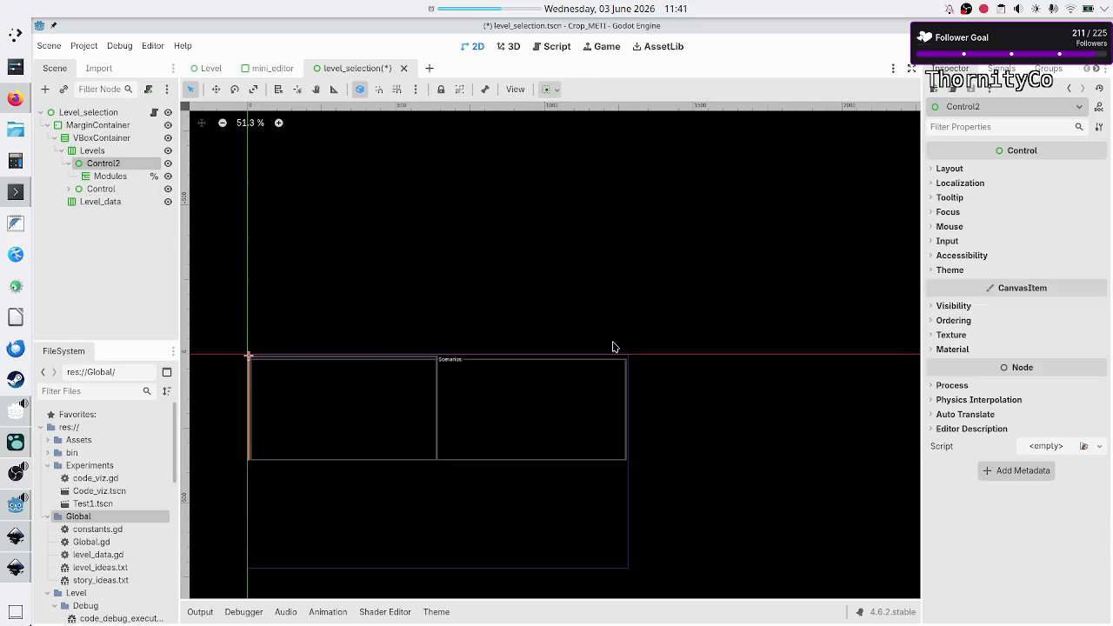
click(957, 170)
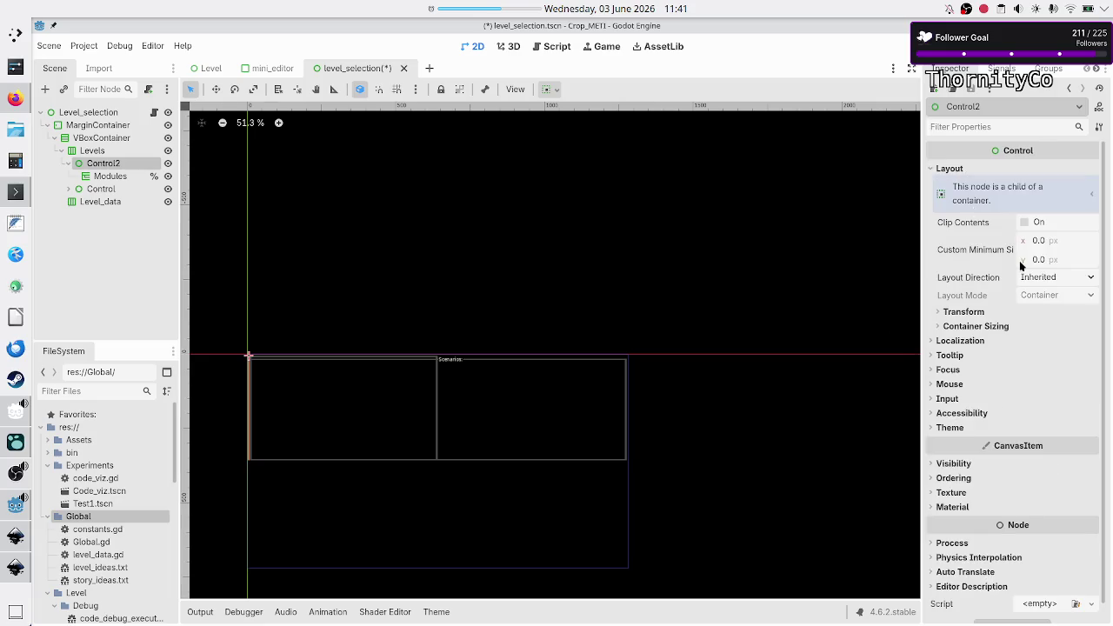
click(984, 329)
click(1056, 359)
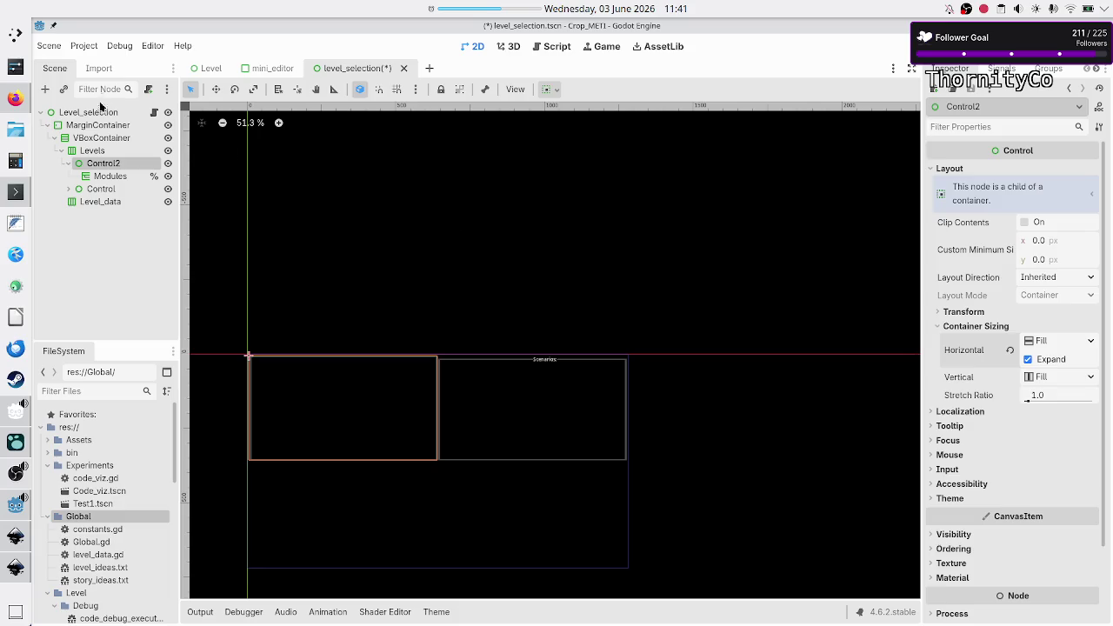
click(104, 177)
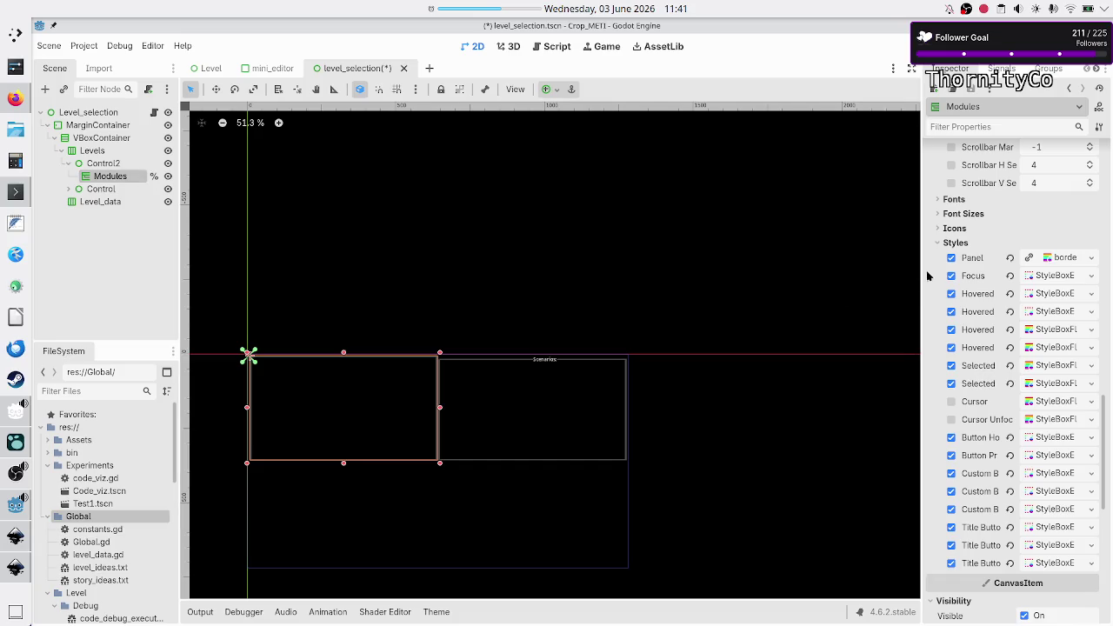
scroll(930, 274, up, 5)
scroll(929, 274, up, 10)
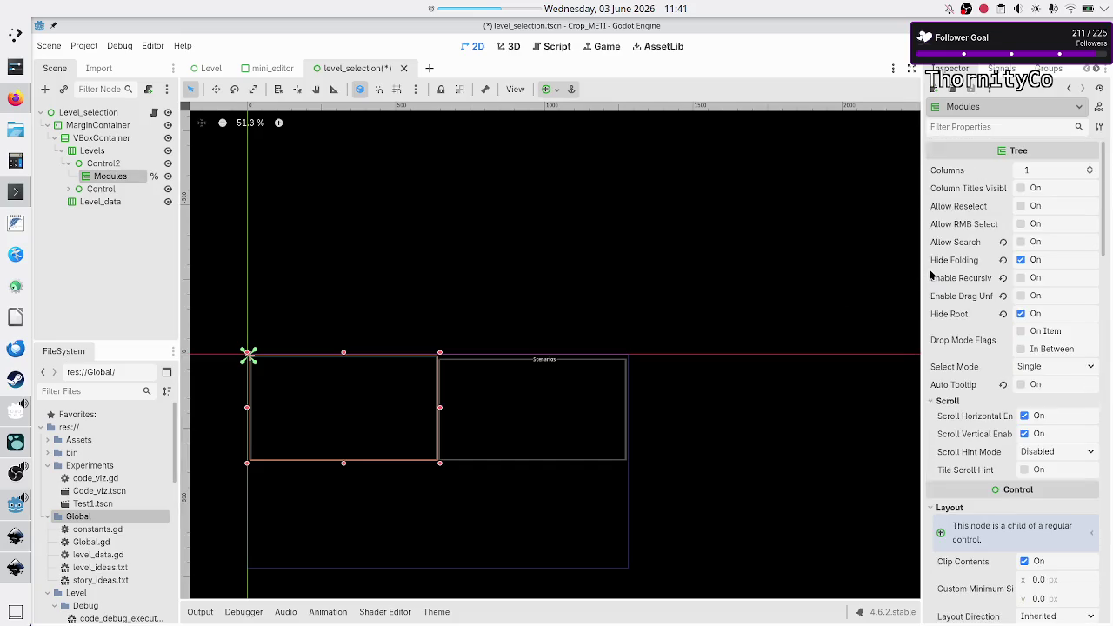
scroll(992, 335, down, 15)
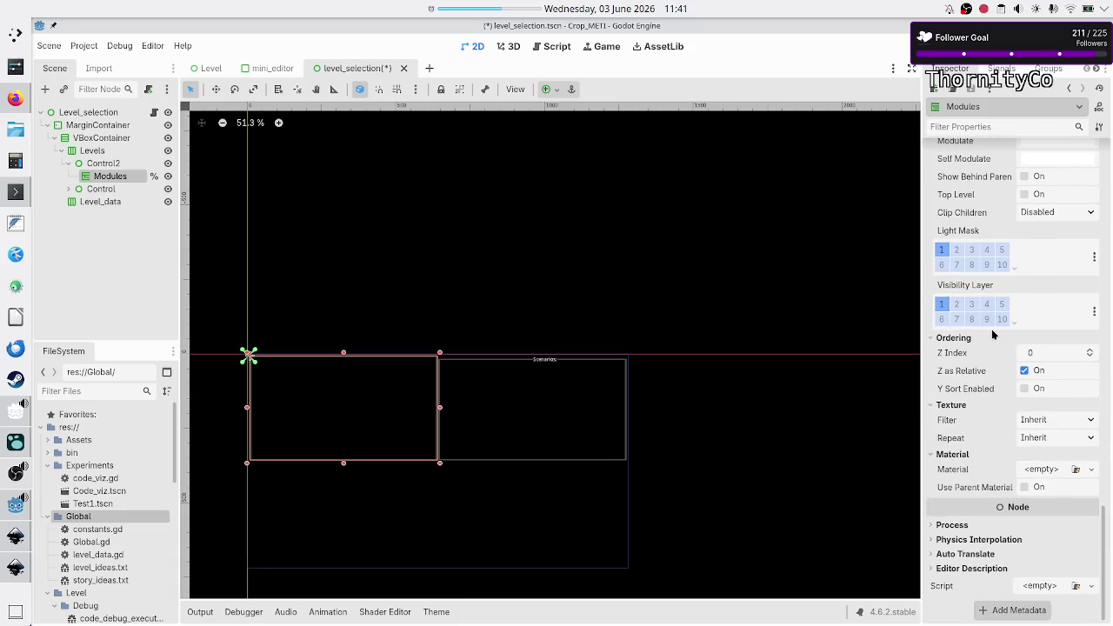
scroll(992, 335, up, 5)
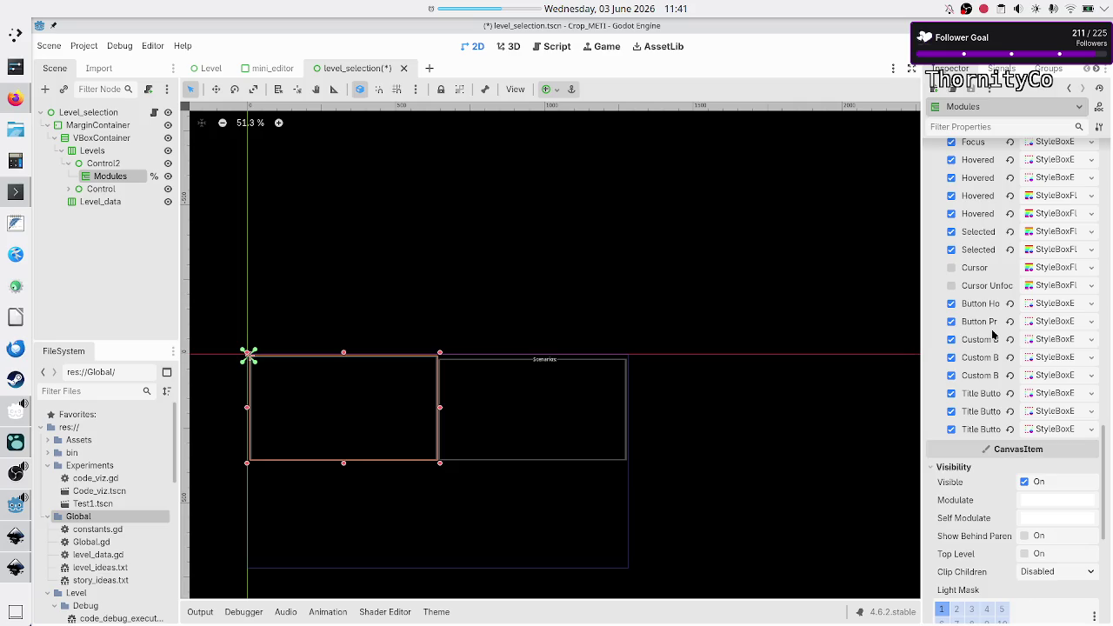
scroll(992, 335, up, 3)
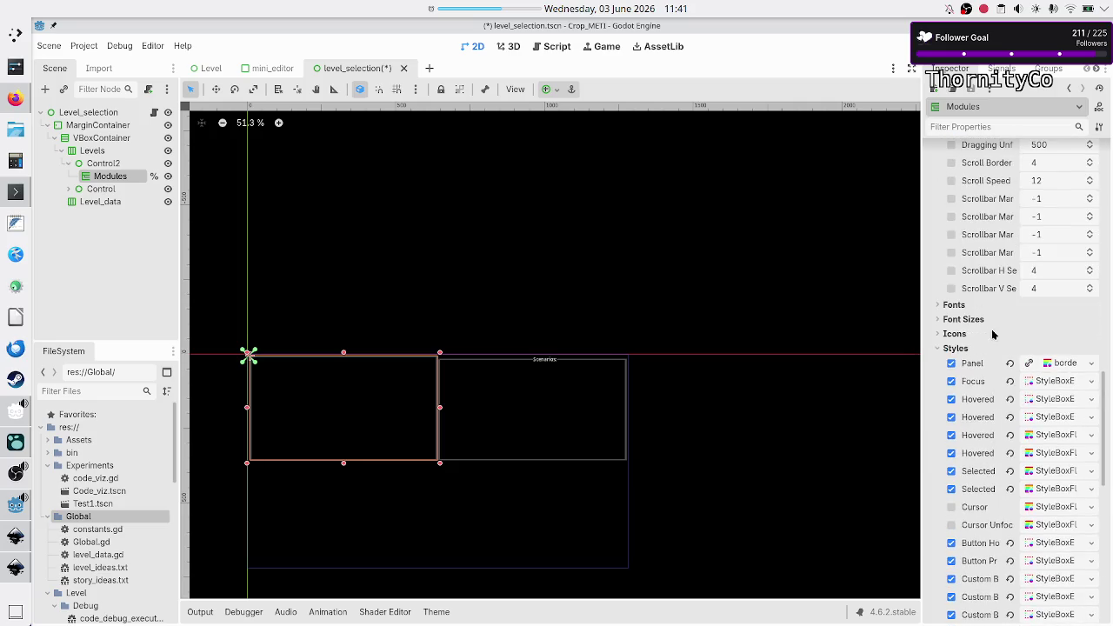
scroll(992, 334, up, 2)
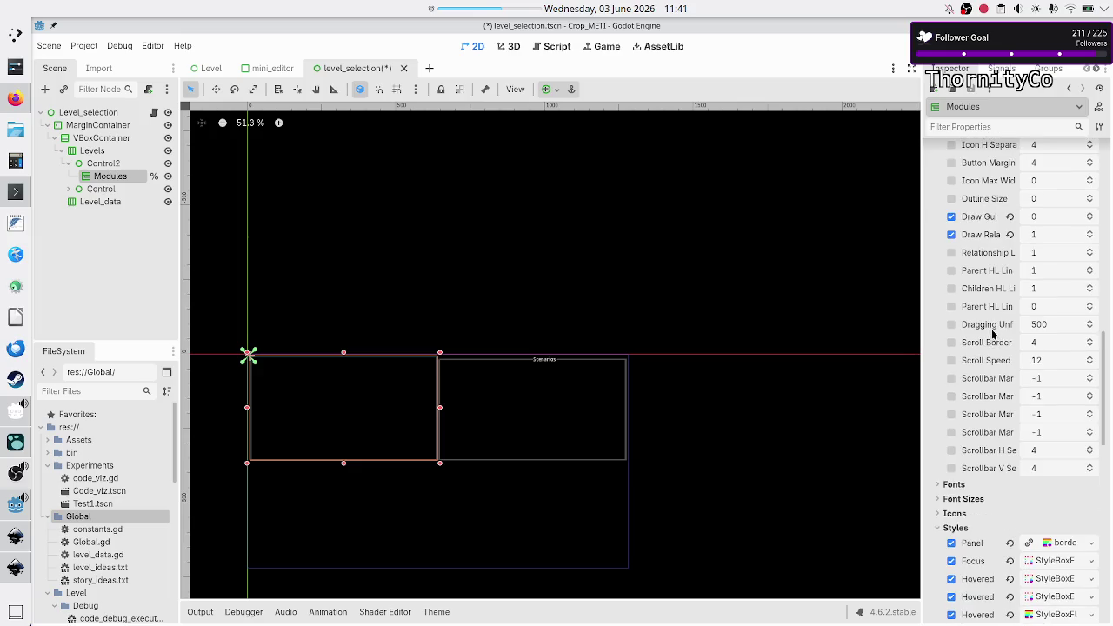
scroll(992, 334, up, 4)
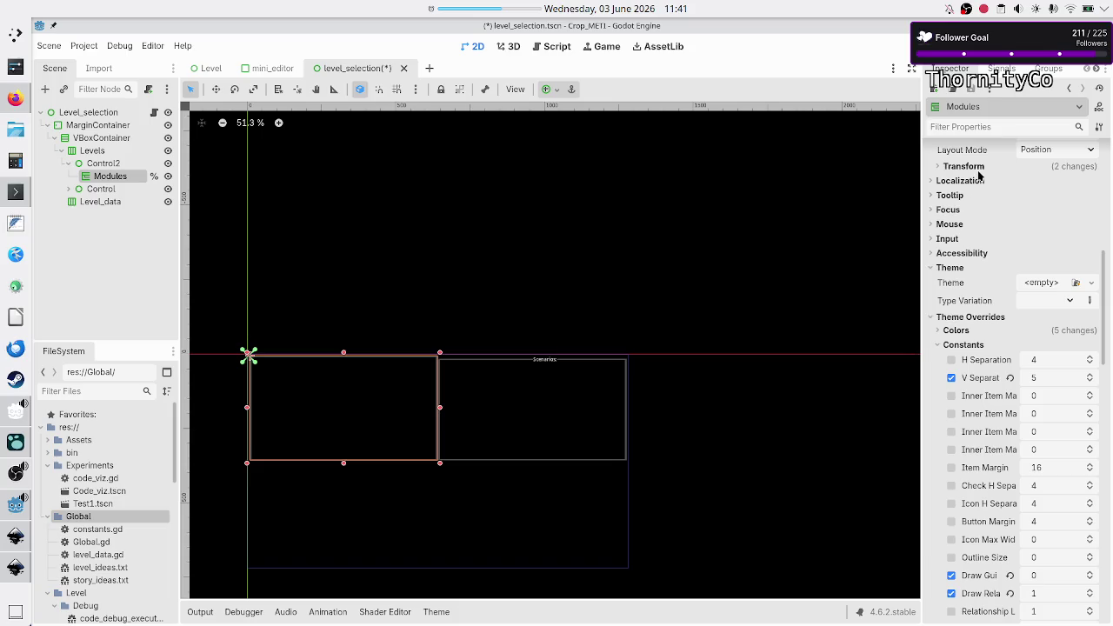
scroll(979, 182, up, 1)
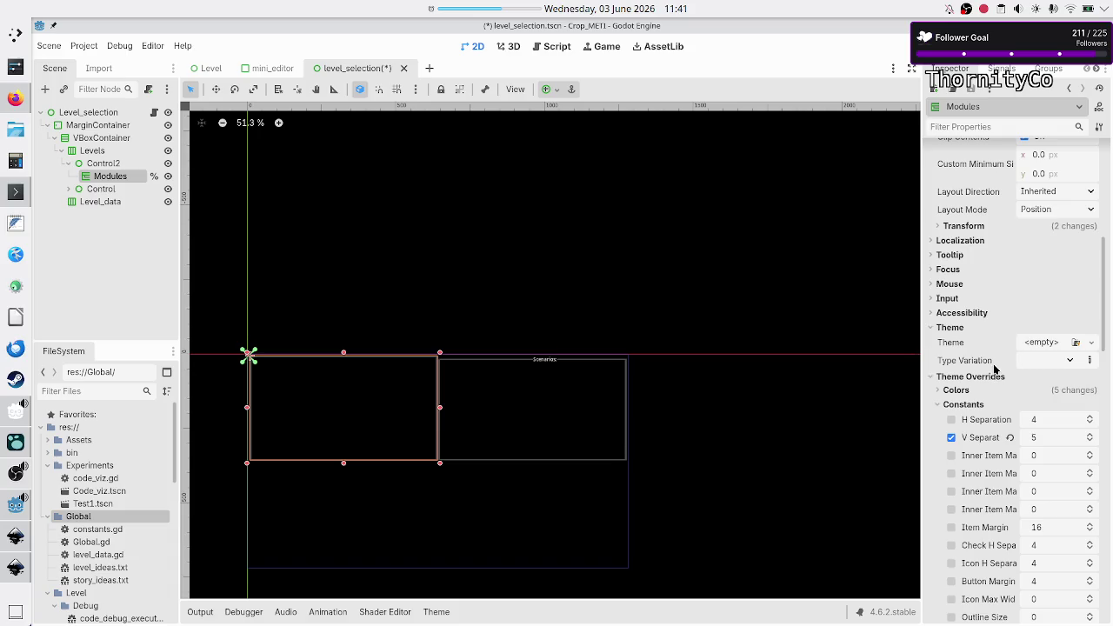
- Switch the Modules node to anchor layout with a Custom anchors preset
click(986, 231)
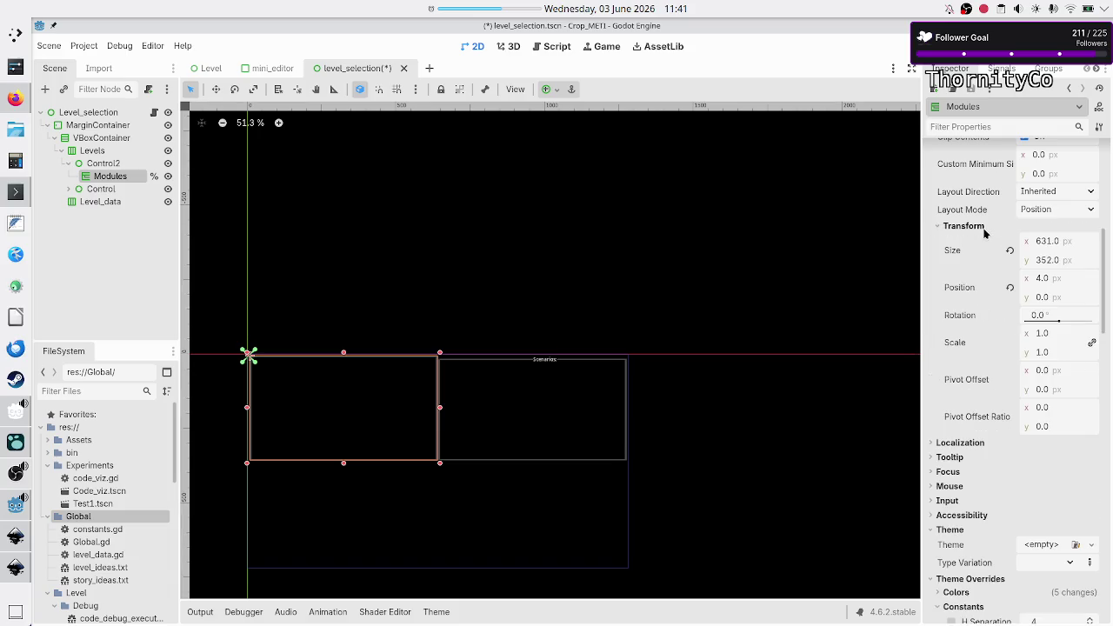
click(1065, 192)
click(1065, 192)
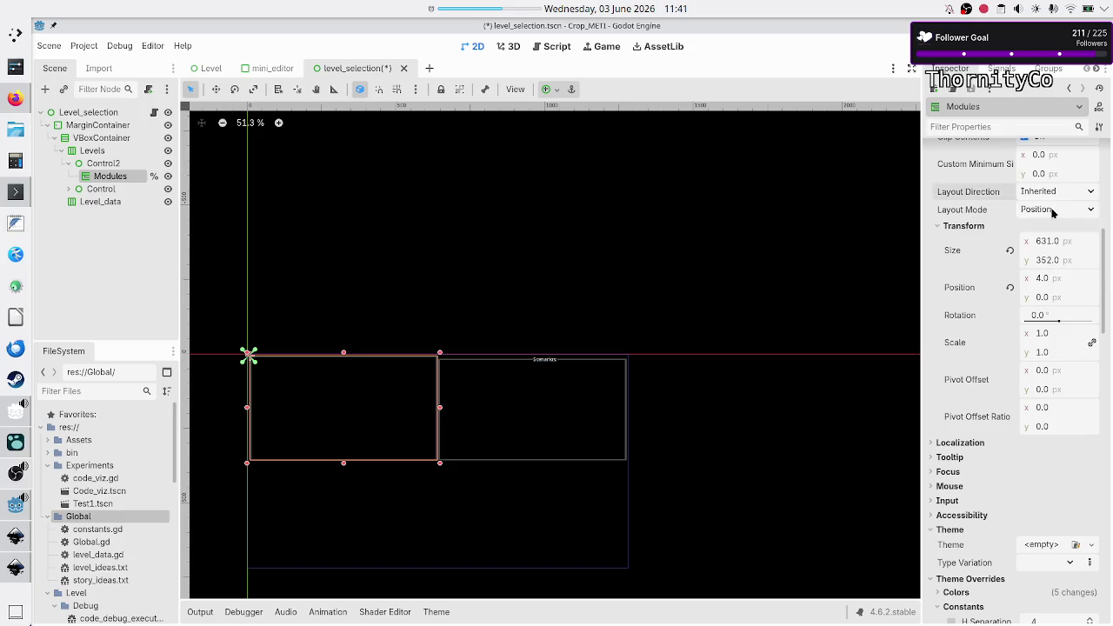
click(1062, 210)
click(1056, 244)
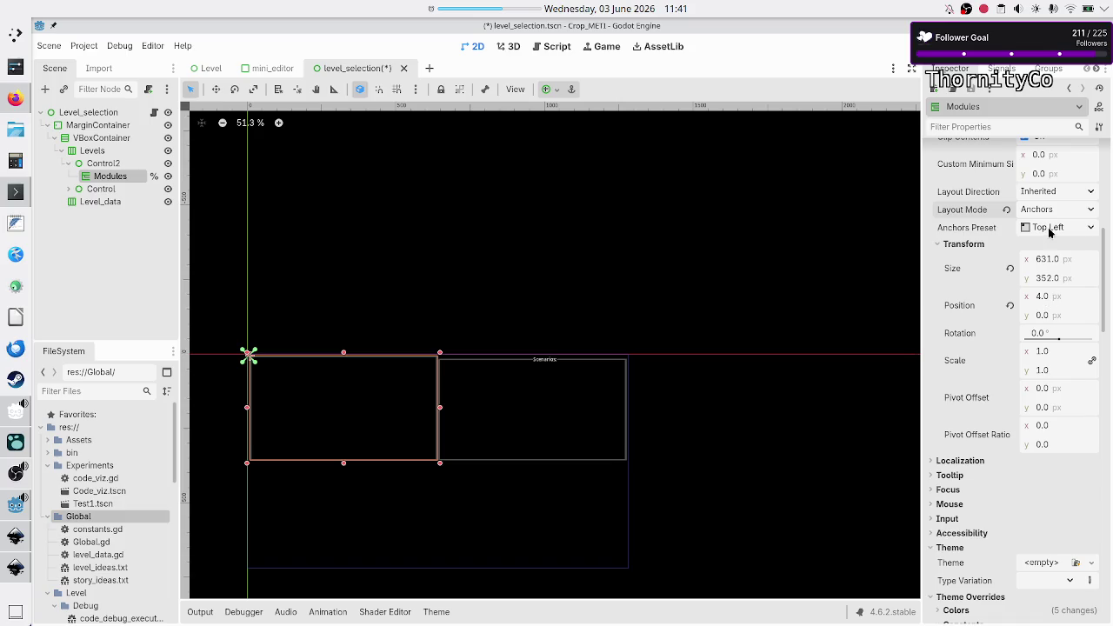
click(1091, 228)
click(1066, 249)
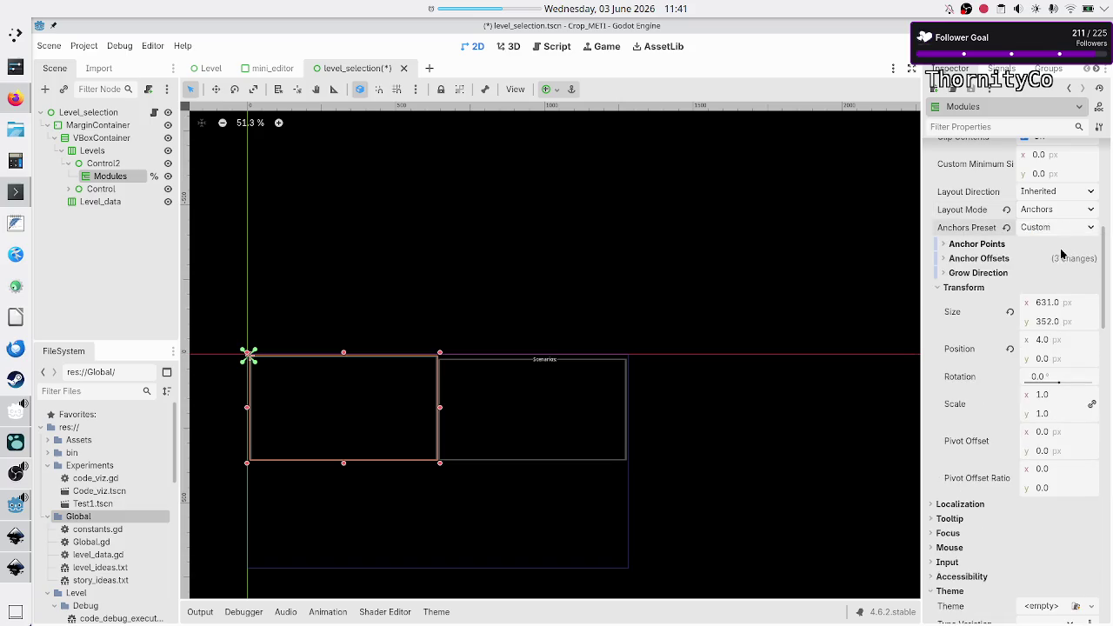
click(997, 244)
click(997, 330)
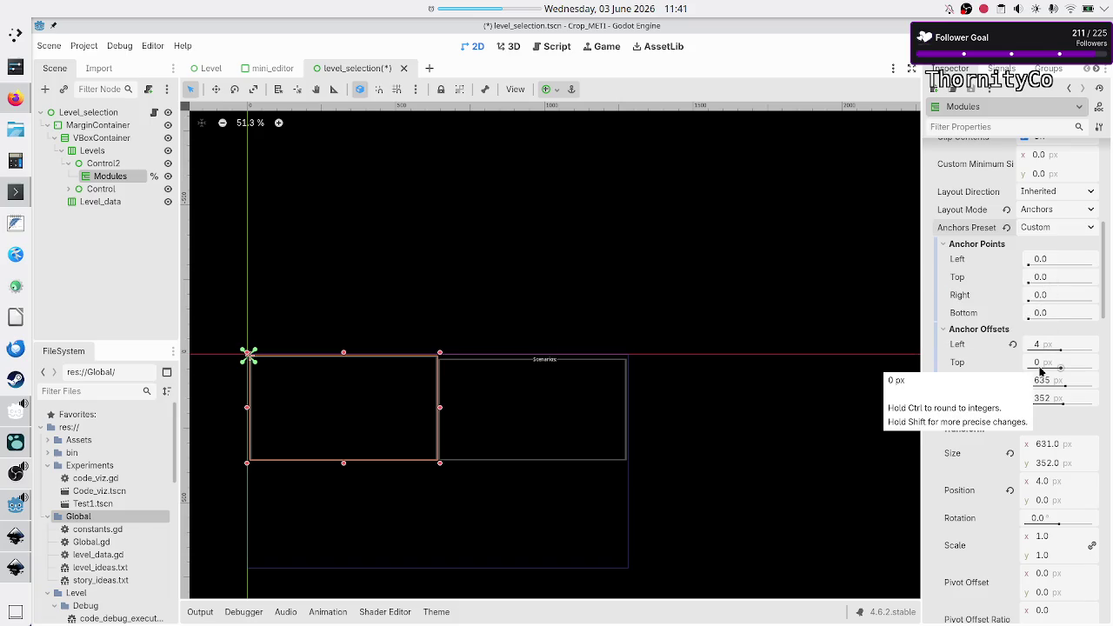
- Set the Modules anchor points Right and Bottom to 1
click(1046, 296)
text(1)
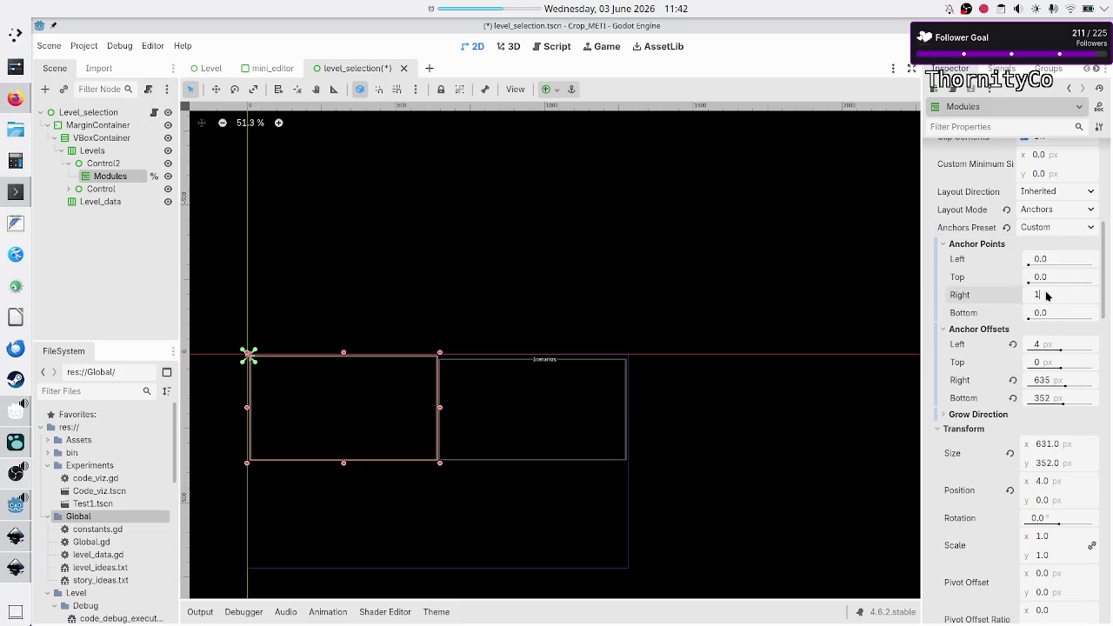
key(Return)
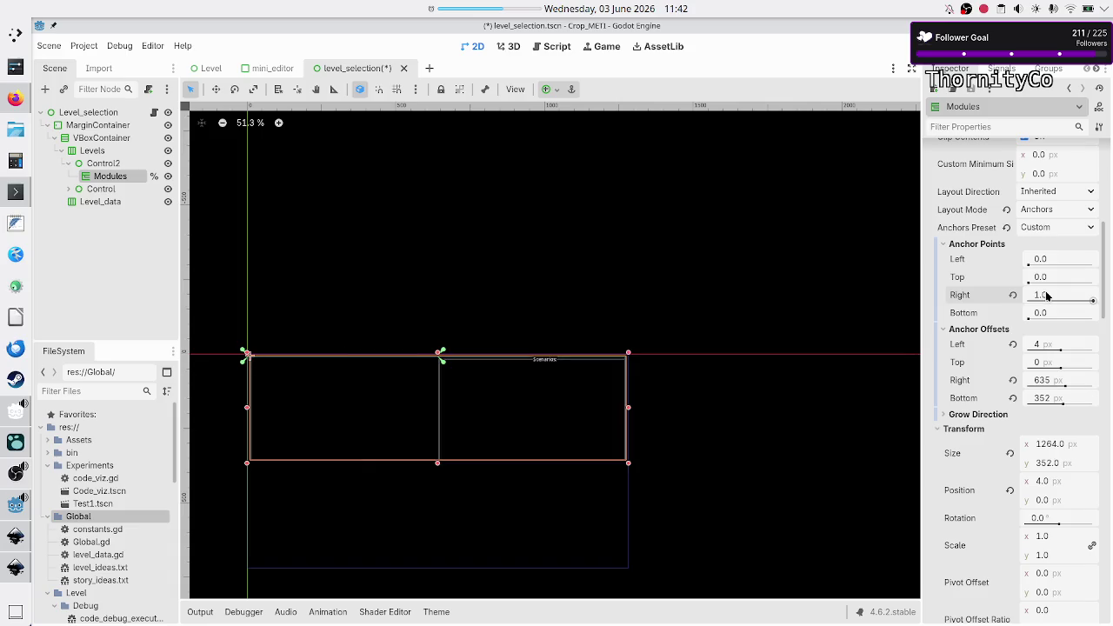
click(1052, 315)
text(1)
key(Return)
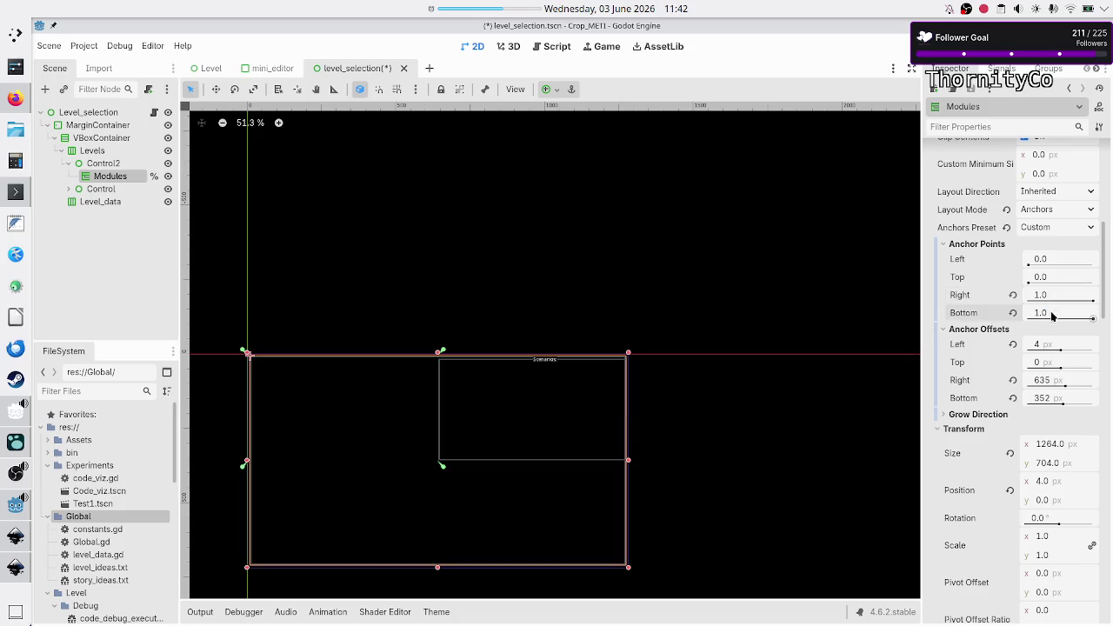
- Zero the Right, Bottom and Left offsets and give Modules a 10 px Top offset
click(1012, 380)
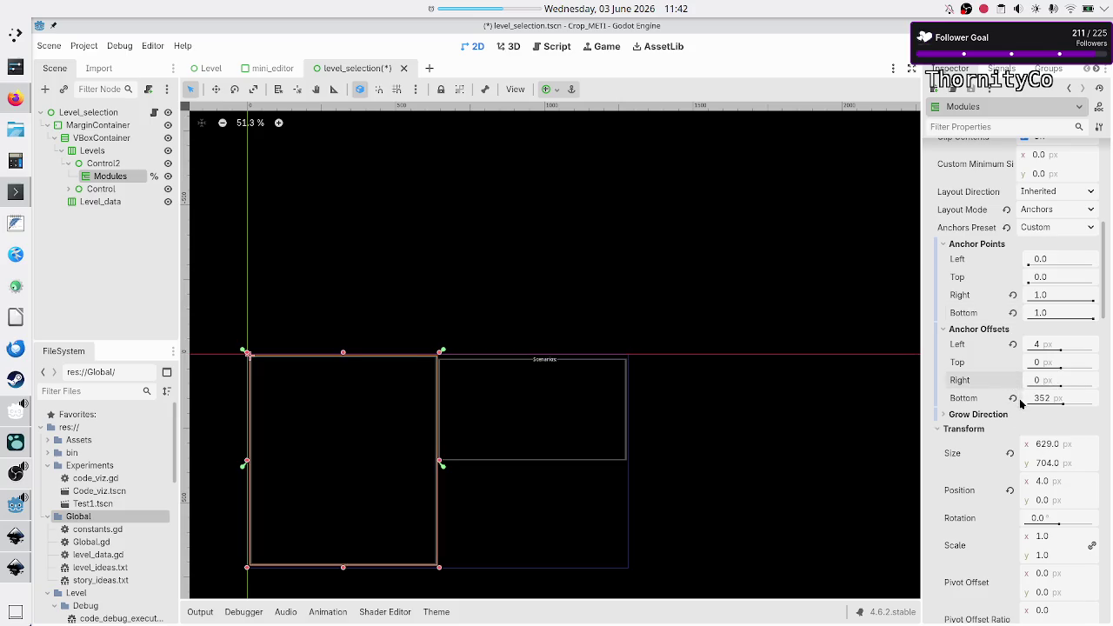
click(1013, 399)
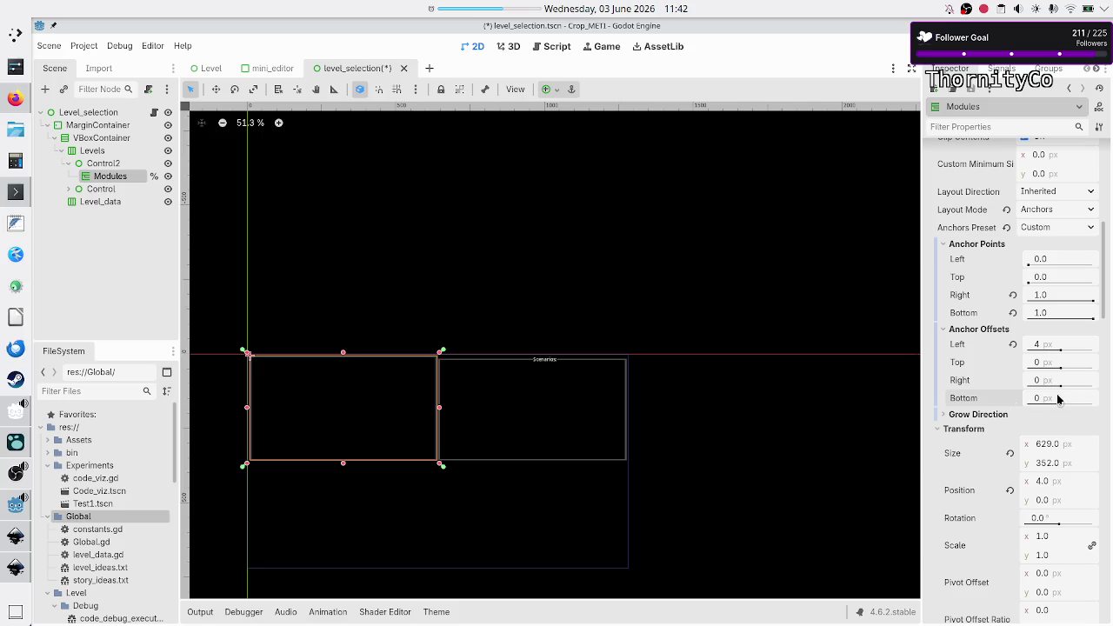
click(1011, 346)
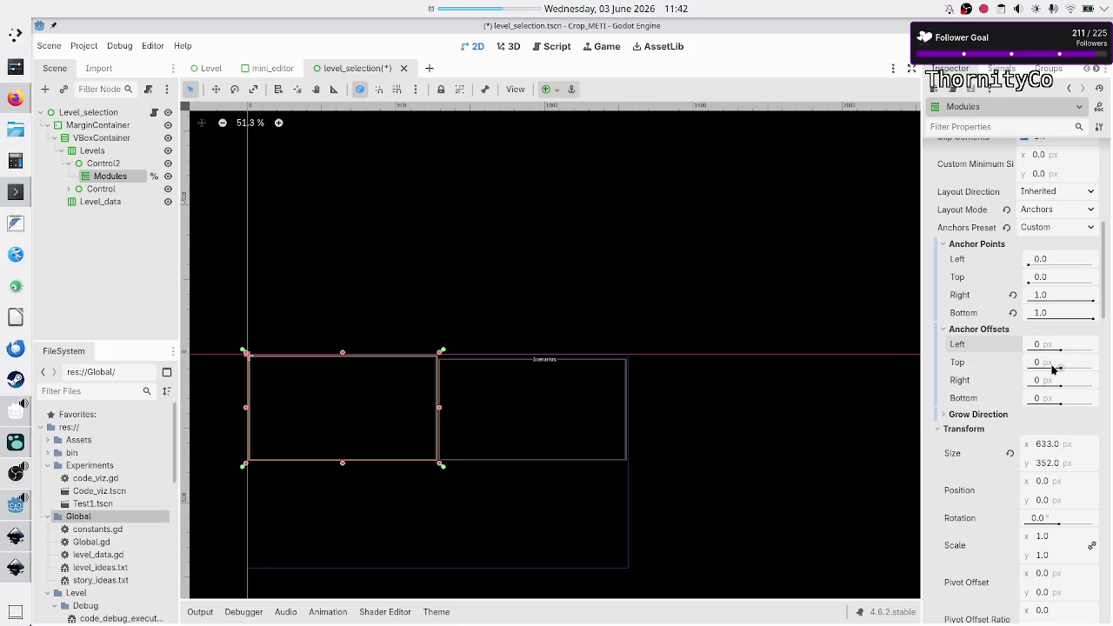
click(1048, 362)
text(10)
key(Return)
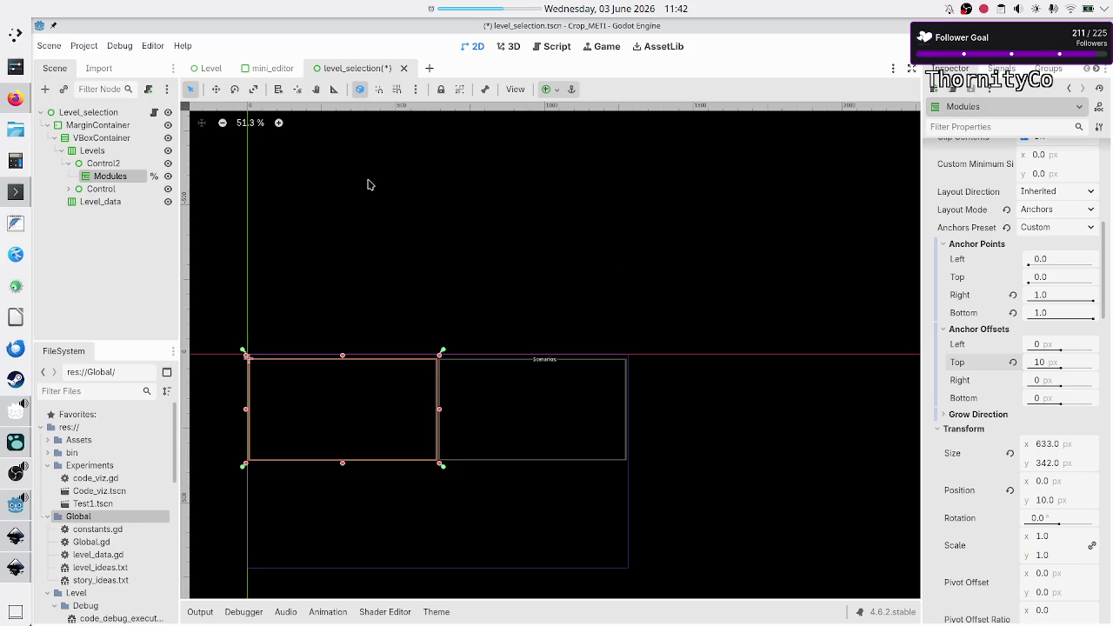
click(68, 188)
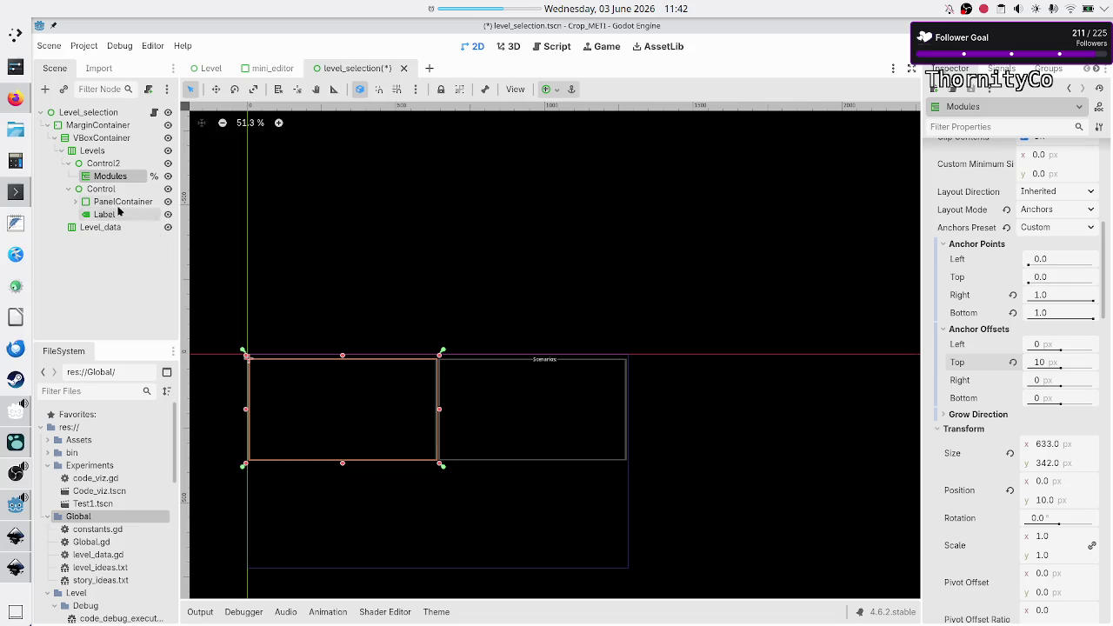
click(123, 204)
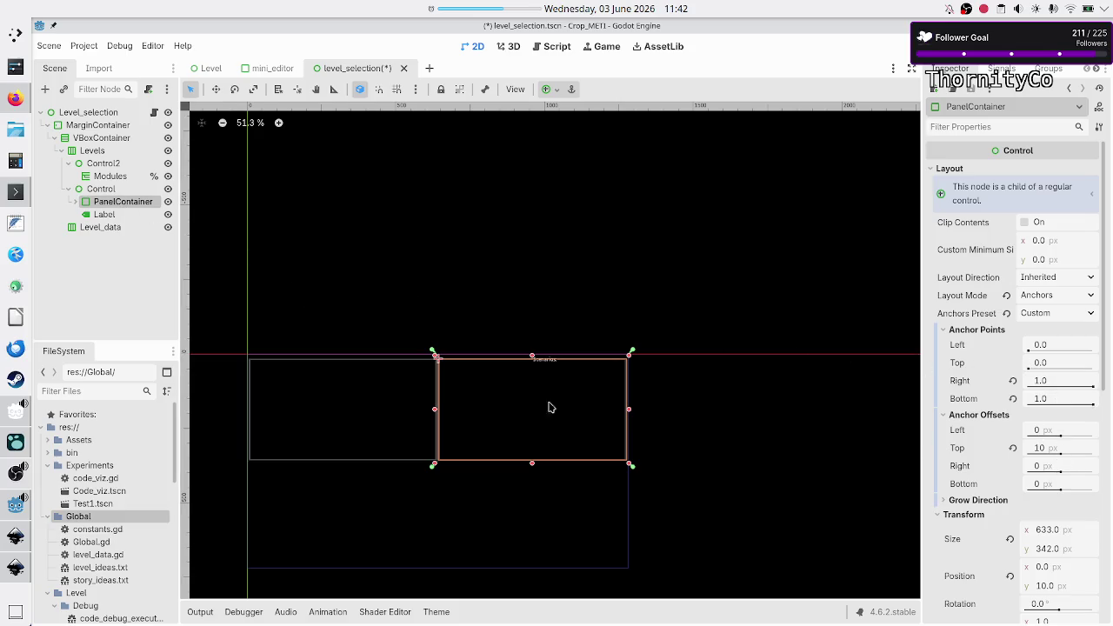
- Add a Label node as a child of Control2
click(105, 163)
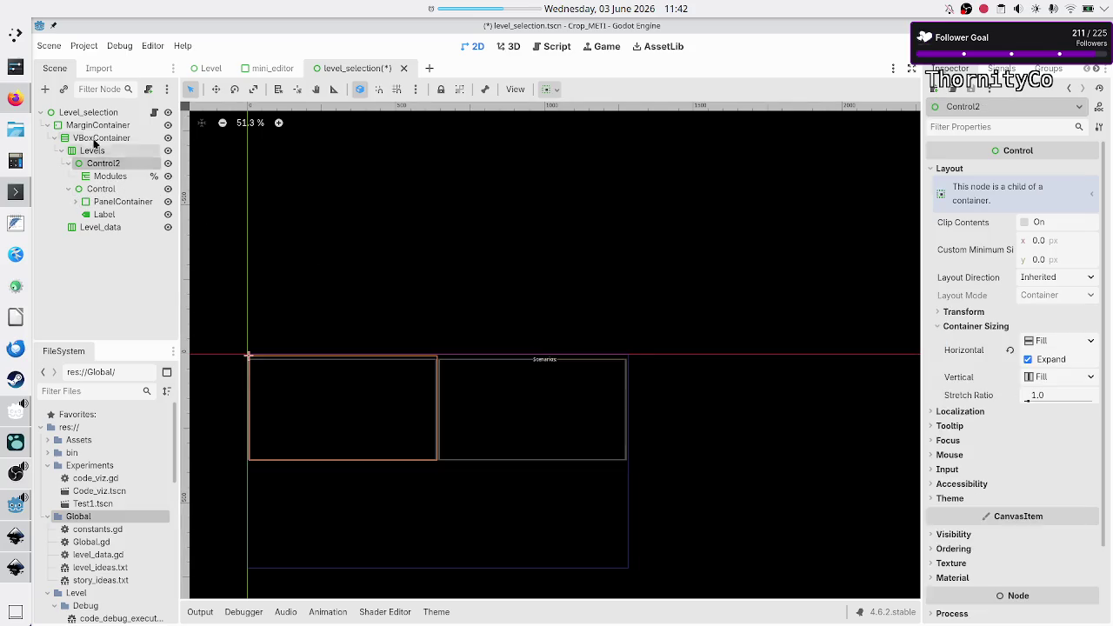
click(47, 90)
text(label)
key(Return)
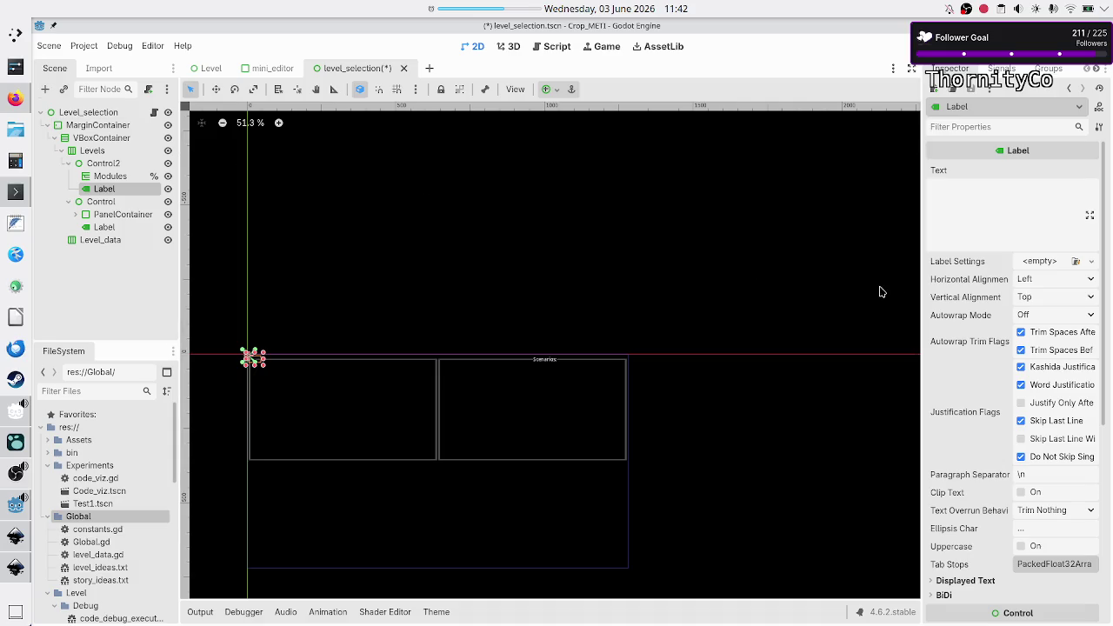
click(1005, 235)
- Title the new label 'Modules:' and center its text horizontally and vertically
text(odules:)
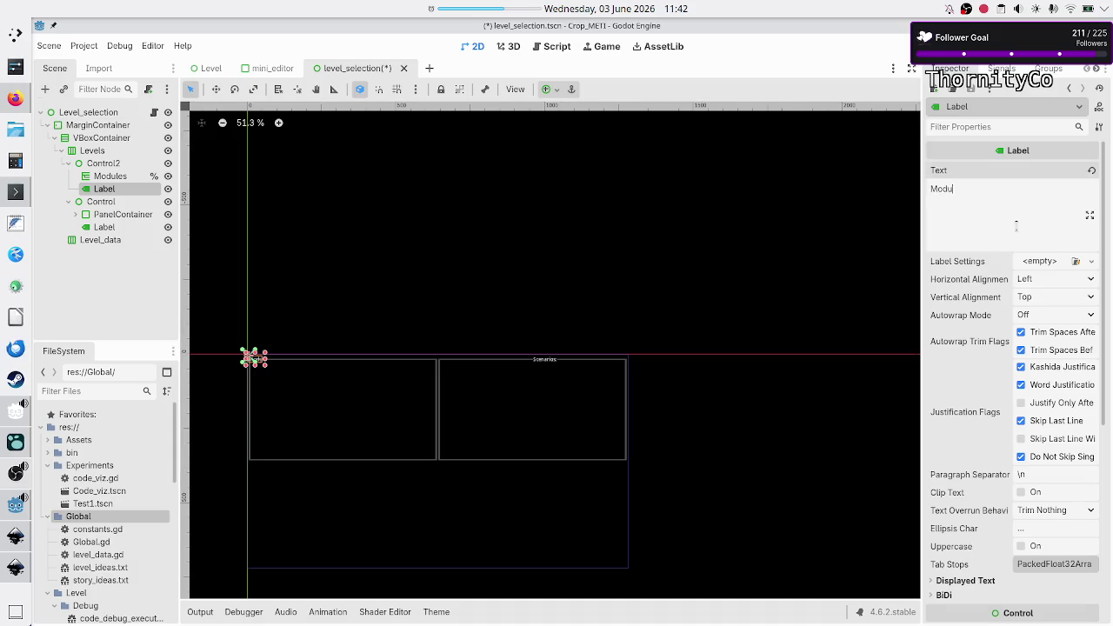
click(1040, 282)
click(1043, 316)
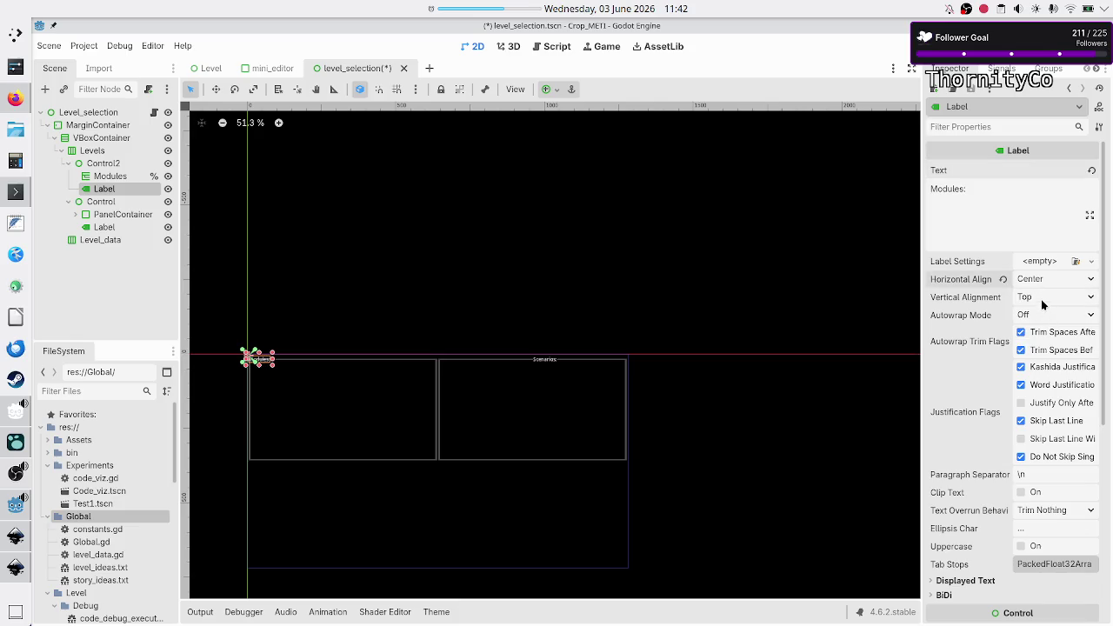
click(1043, 296)
click(1044, 327)
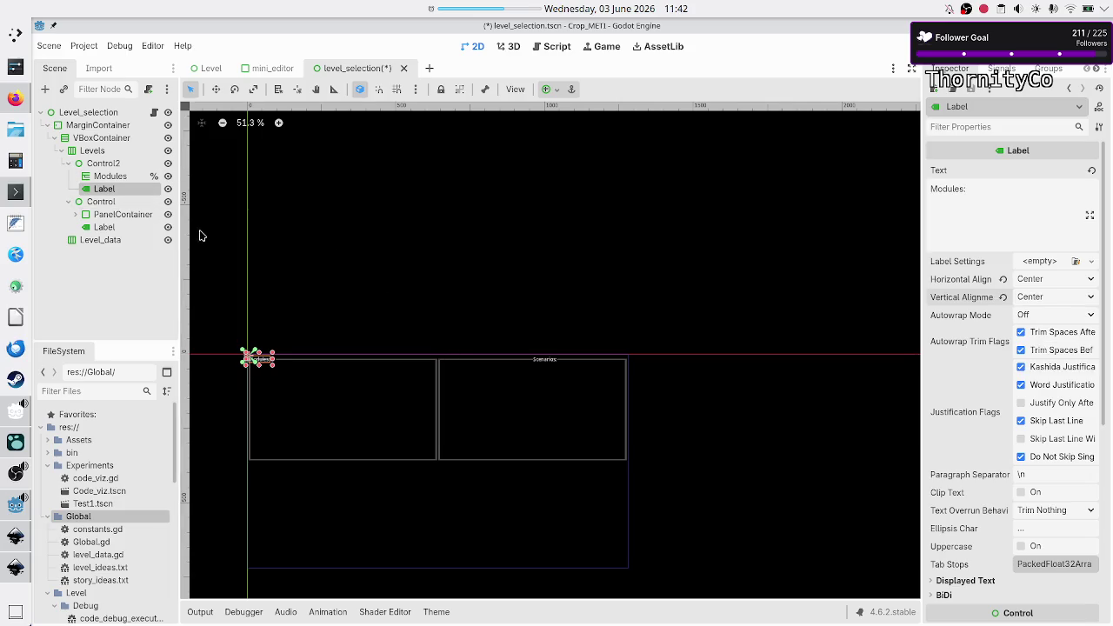
click(104, 227)
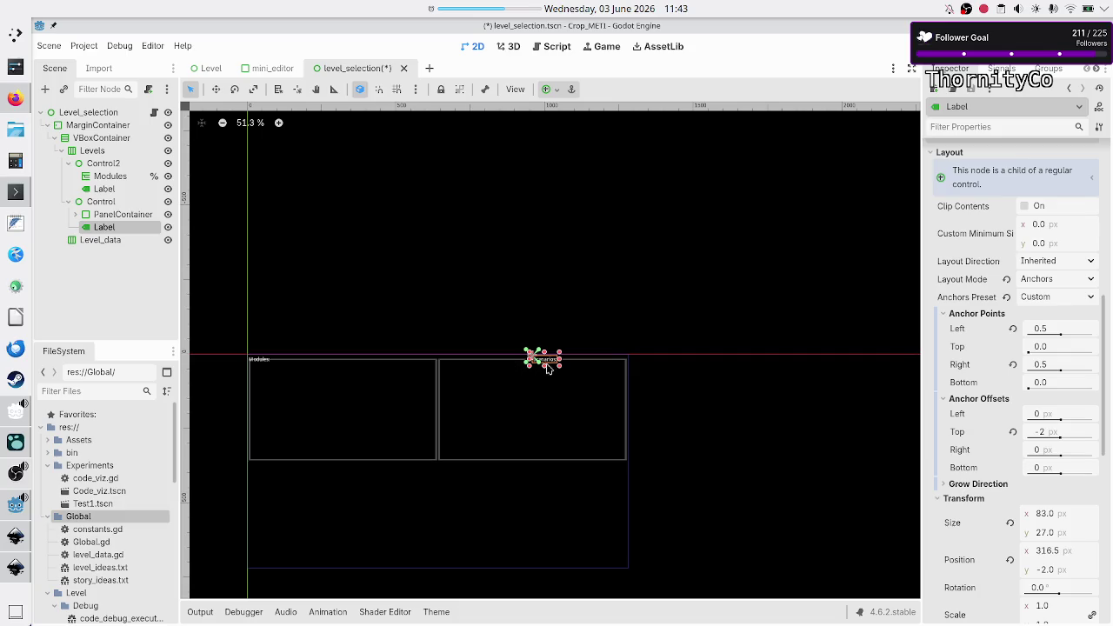
- Select the Modules: label and expand its Layout and Transform properties in the Inspector
click(103, 203)
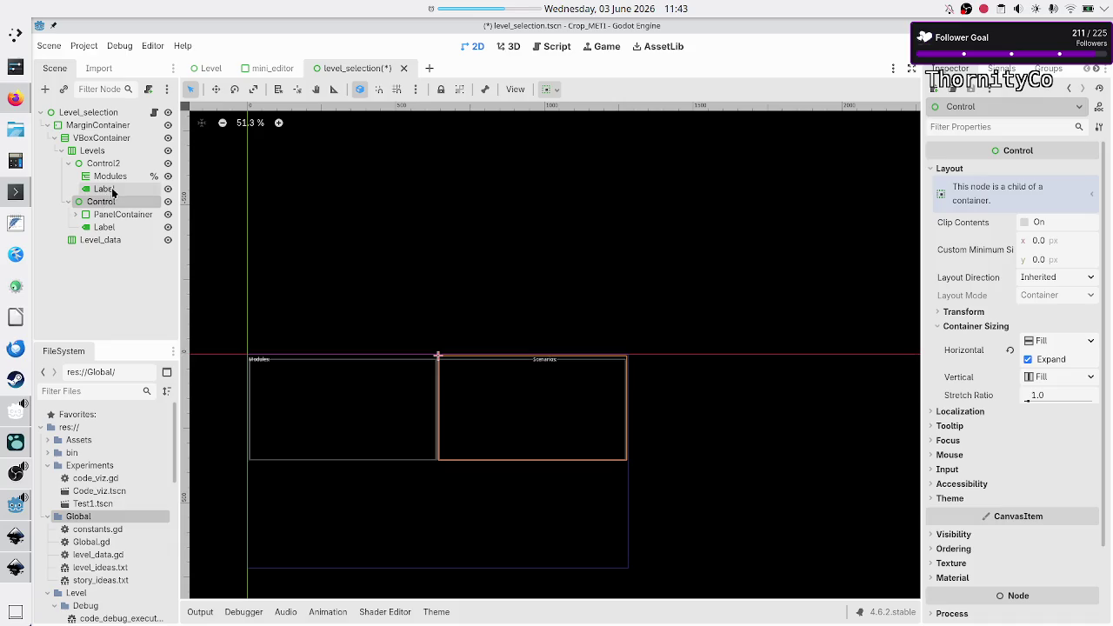
click(112, 190)
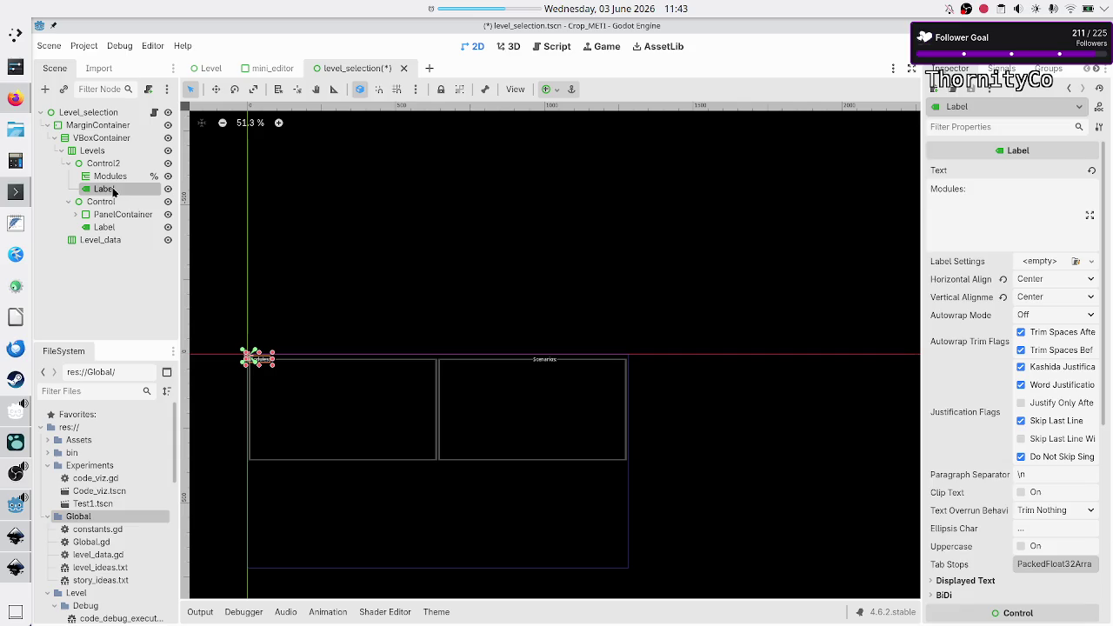
scroll(986, 403, down, 5)
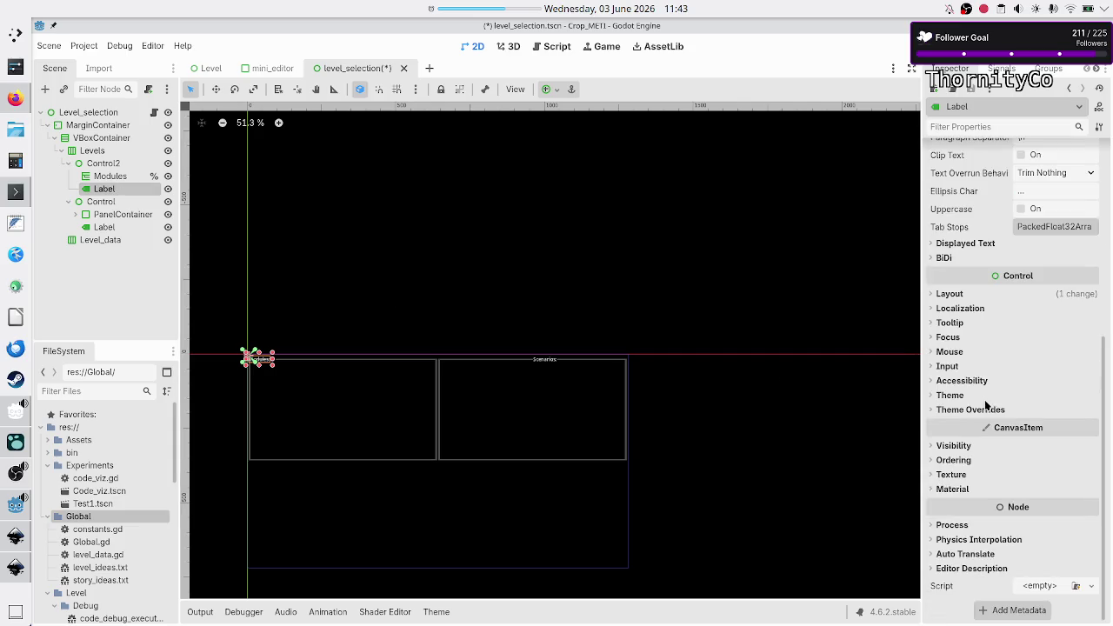
click(948, 294)
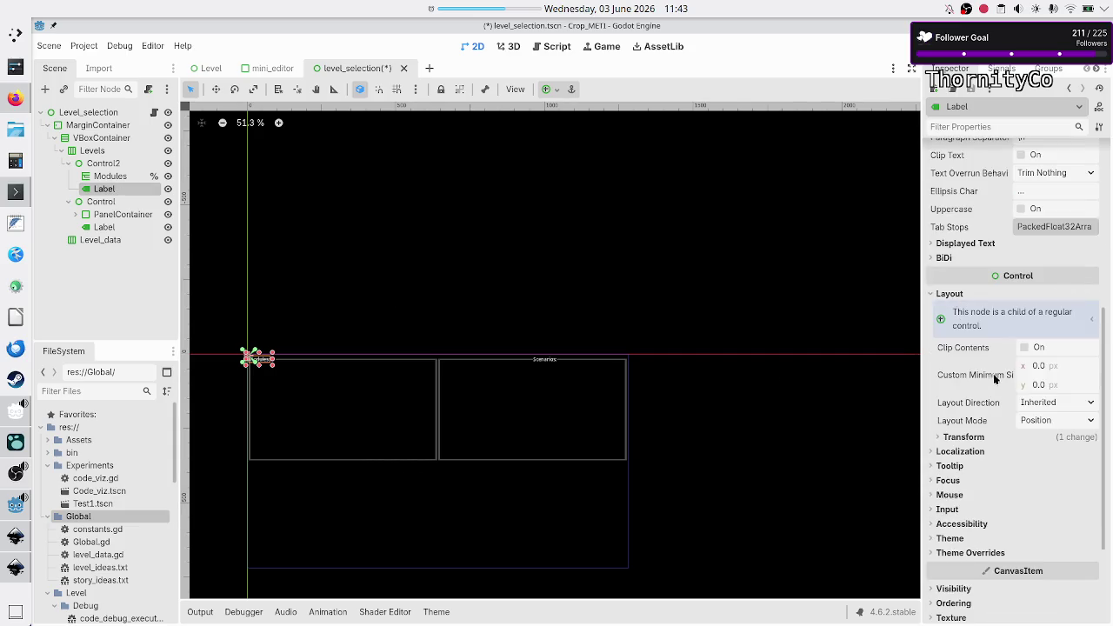
click(1011, 436)
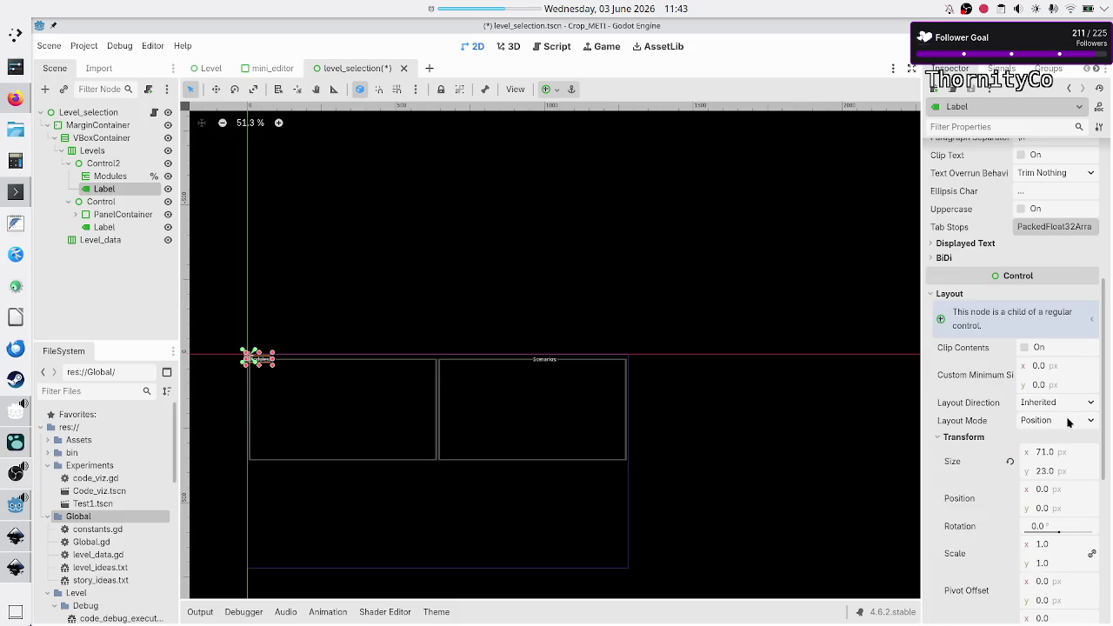
- Switch the Modules: label to anchor layout with a Custom anchors preset
click(1068, 422)
click(1048, 454)
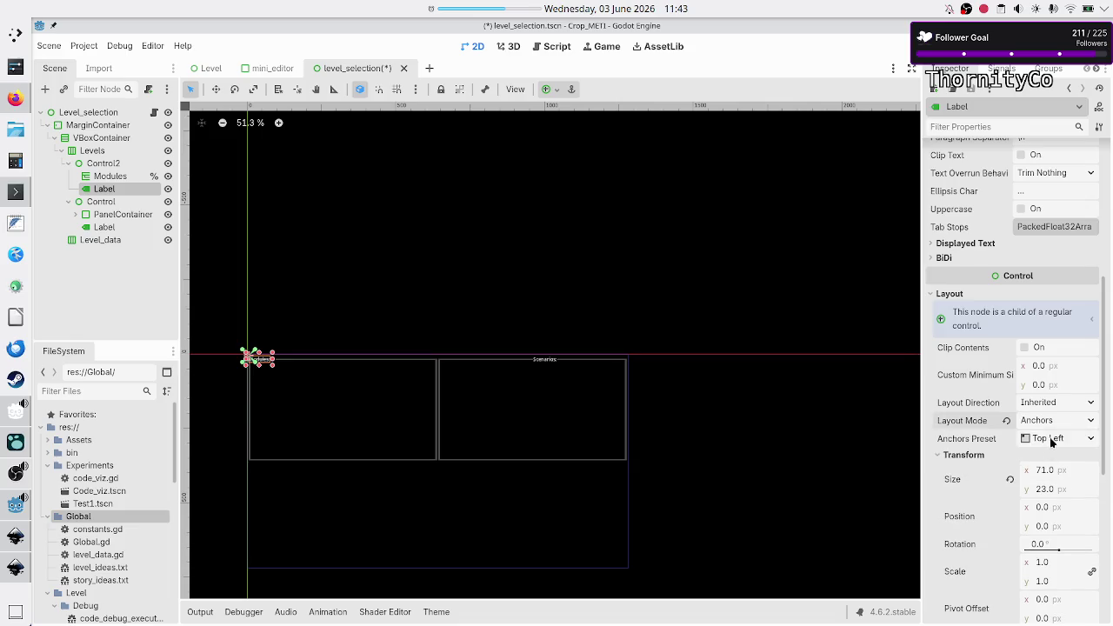
click(1051, 440)
click(1066, 381)
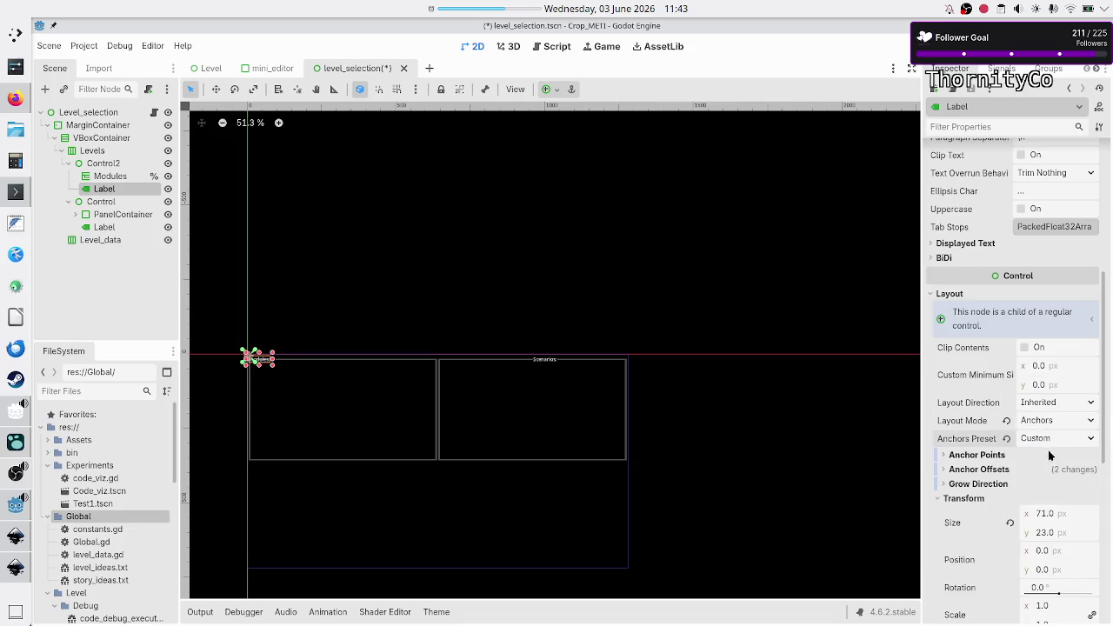
click(977, 455)
click(989, 538)
scroll(1000, 522, down, 4)
- Anchor the label Left and Right at 0.5 with a -2 px Top offset, then save and run
click(1012, 412)
click(1012, 430)
text(0.5)
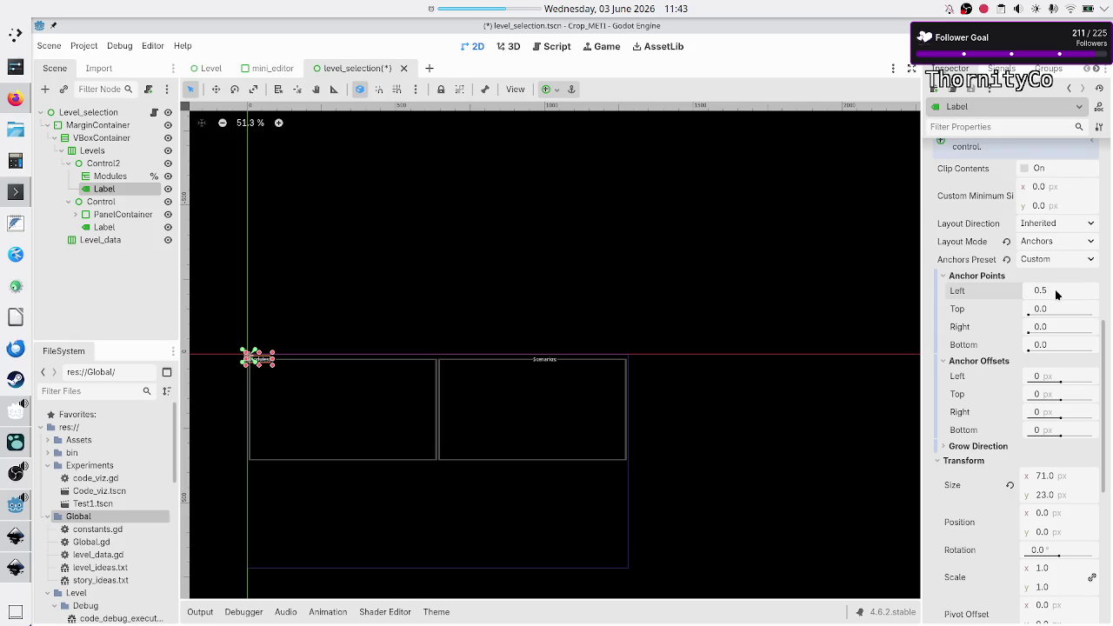
key(Return)
click(1046, 331)
text(0.5)
key(Return)
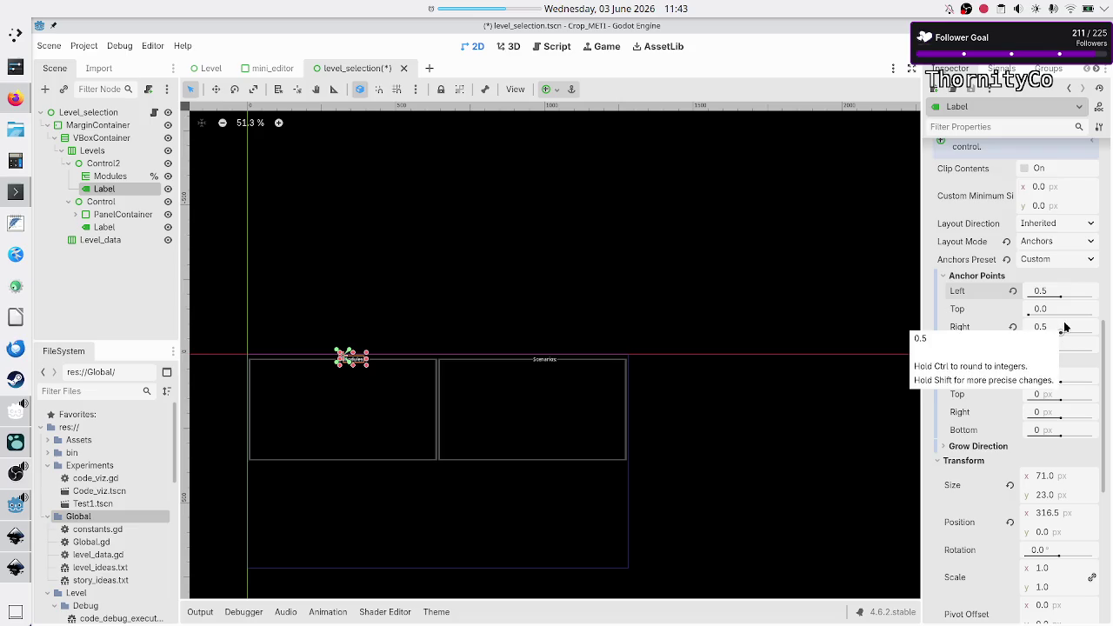
click(1058, 396)
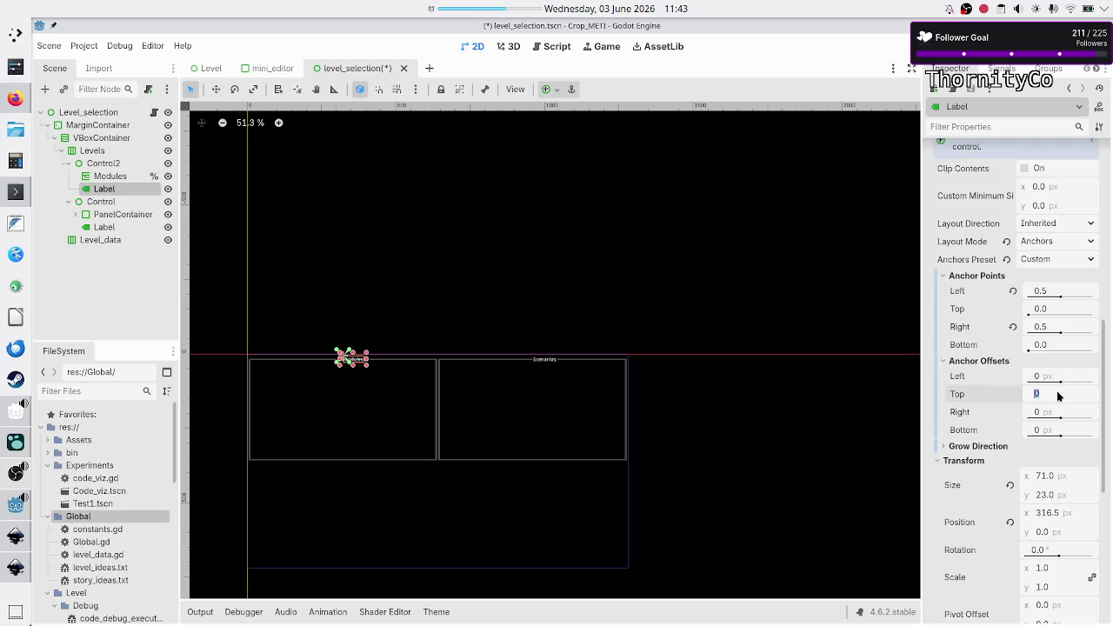
text(-2)
key(Return)
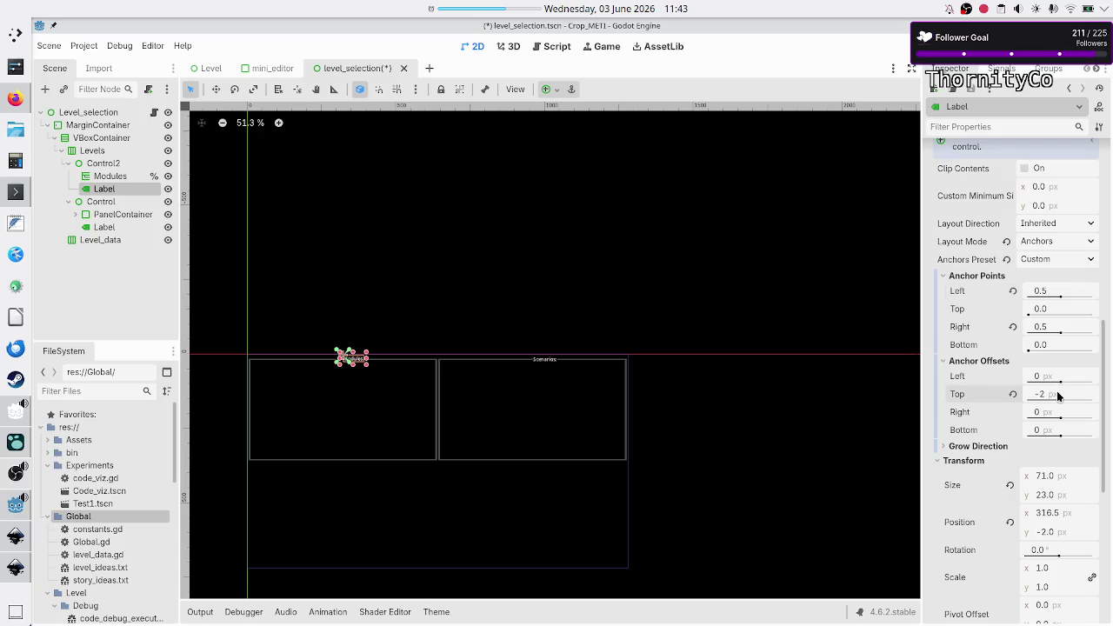
key(F5)
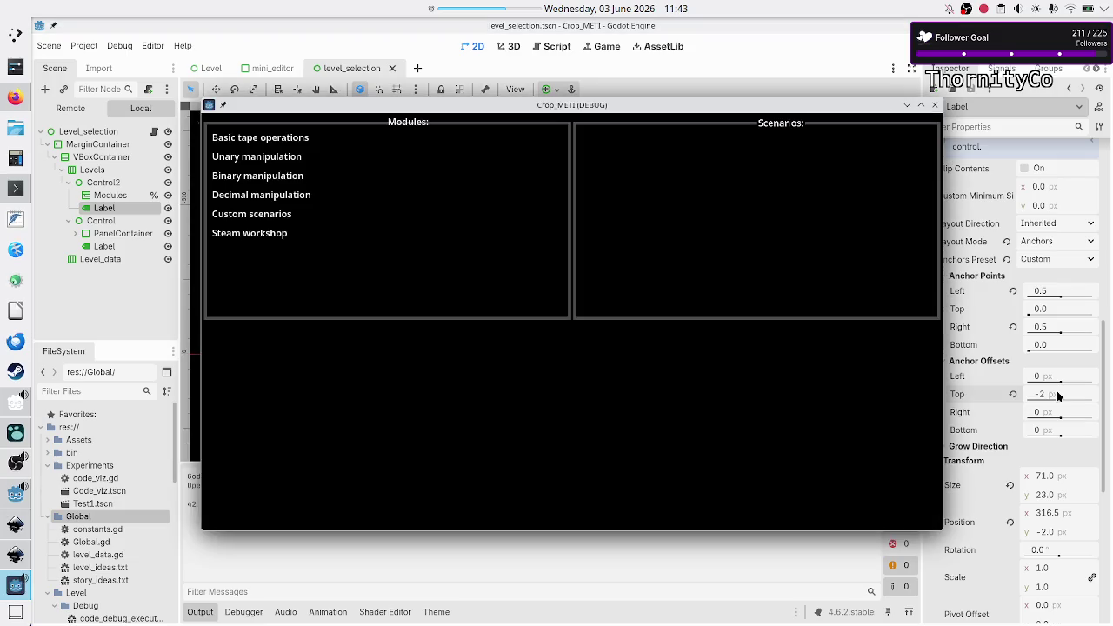
- Close the running game and copy the Scenarios label's Normal StyleBox
click(935, 106)
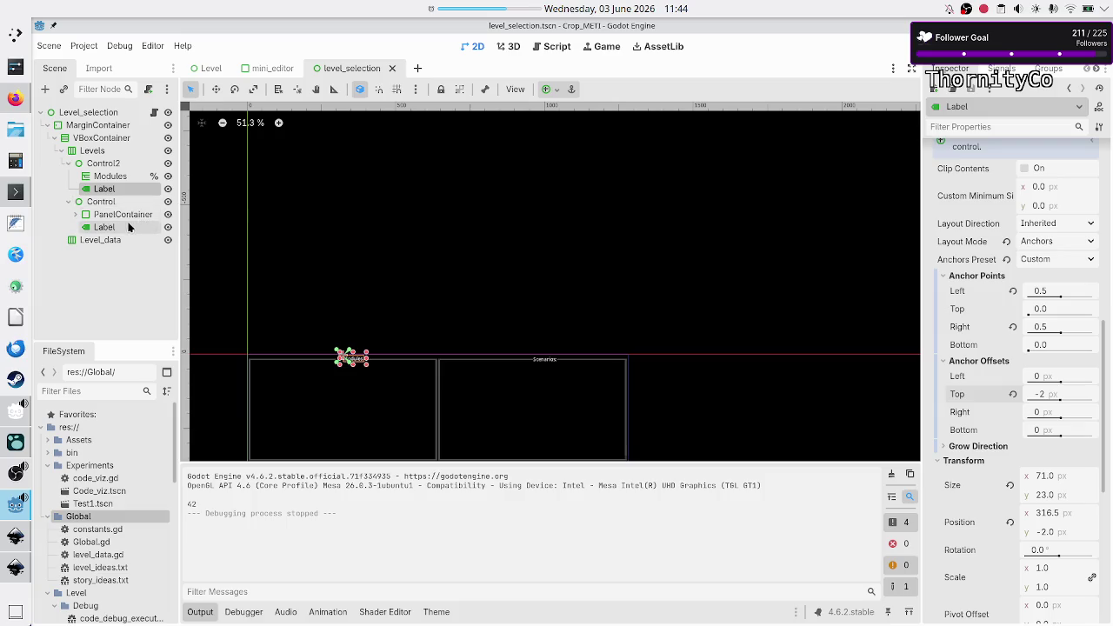
click(130, 227)
scroll(961, 474, down, 5)
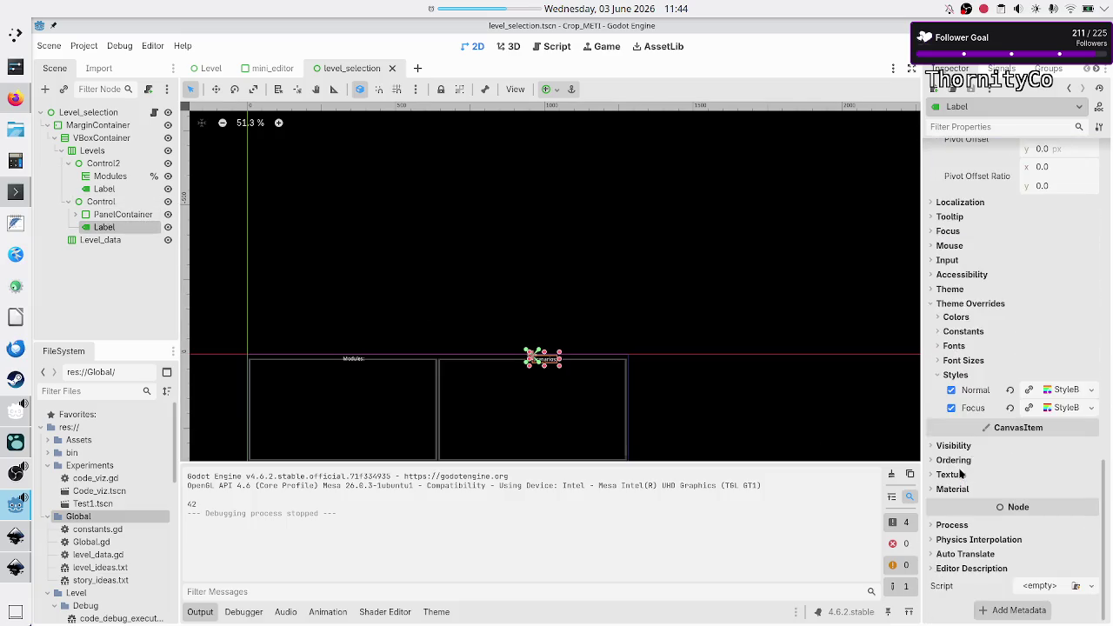
click(1091, 390)
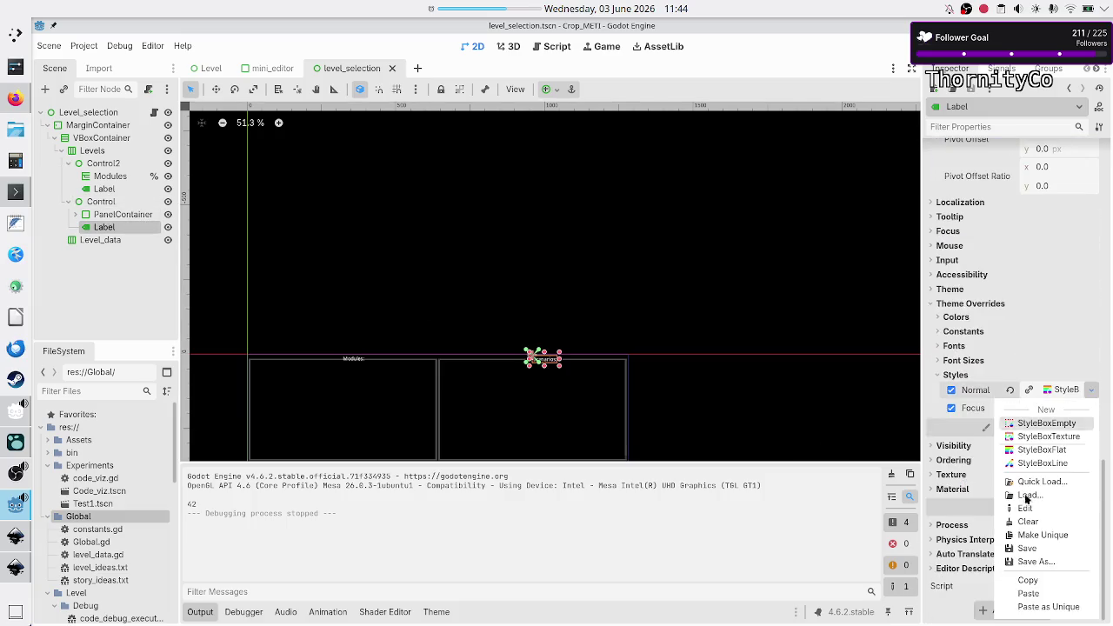
click(1035, 580)
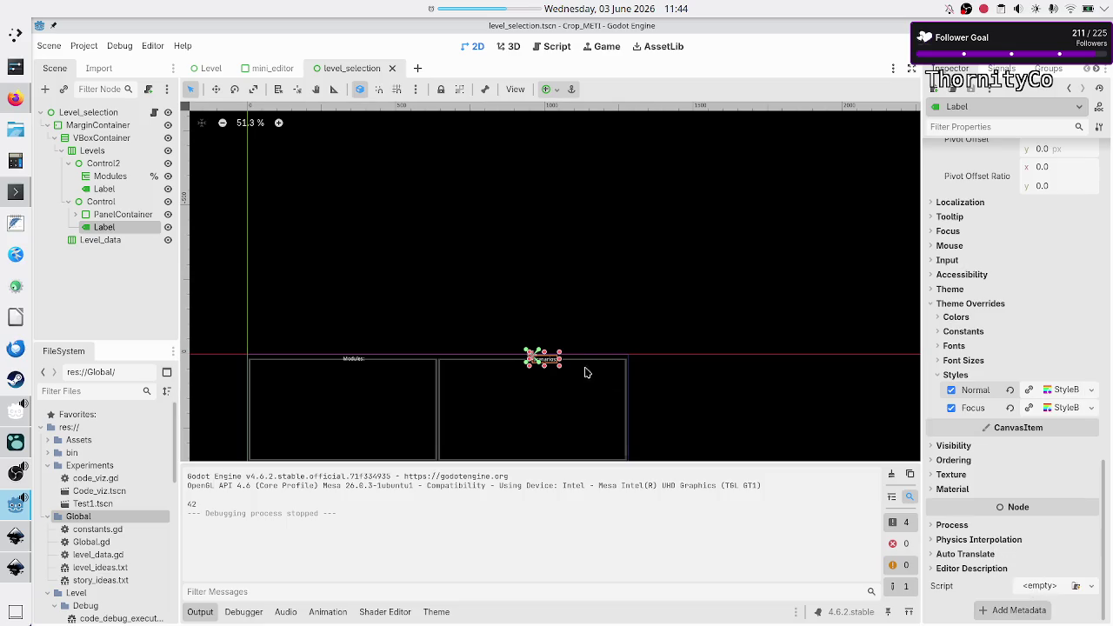
- Paste that style into the Modules label's Normal and Focus style overrides, then rerun the game
click(105, 188)
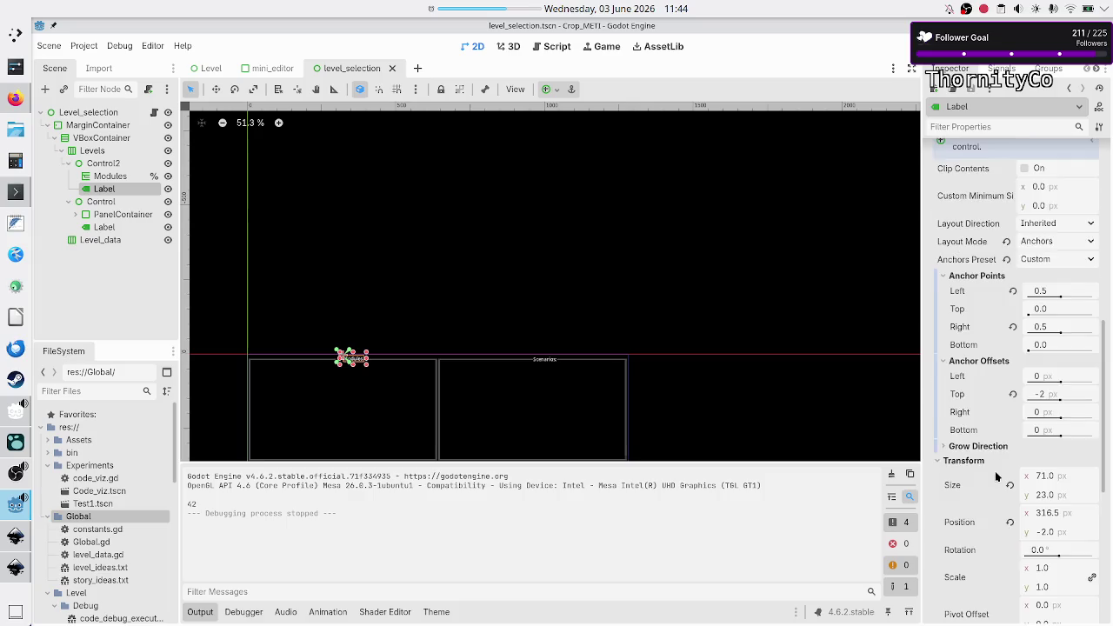
scroll(982, 448, down, 6)
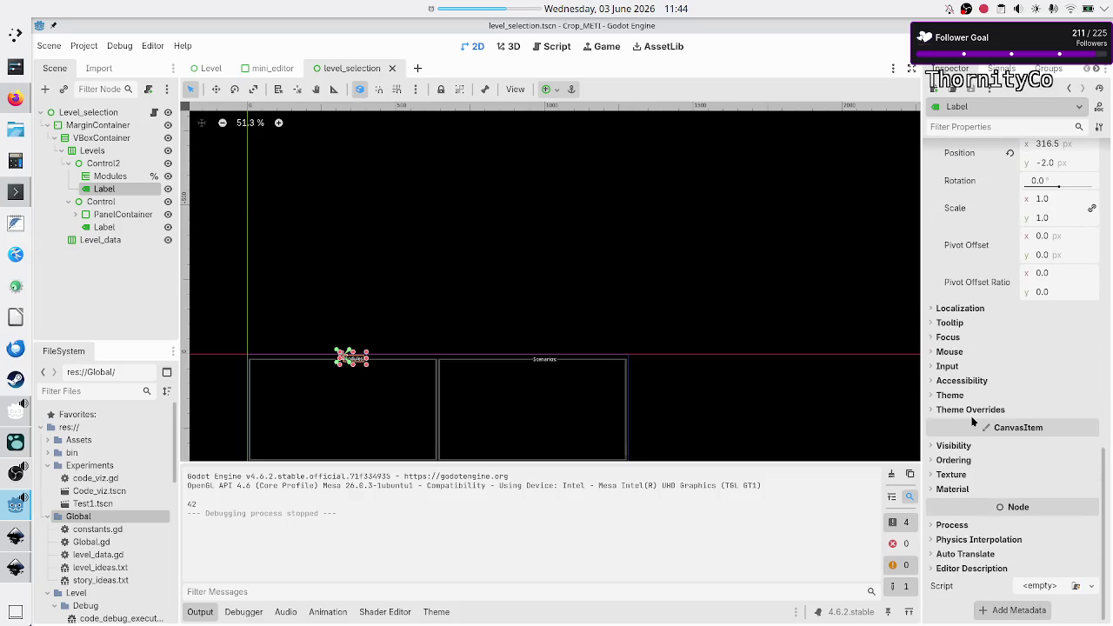
click(994, 410)
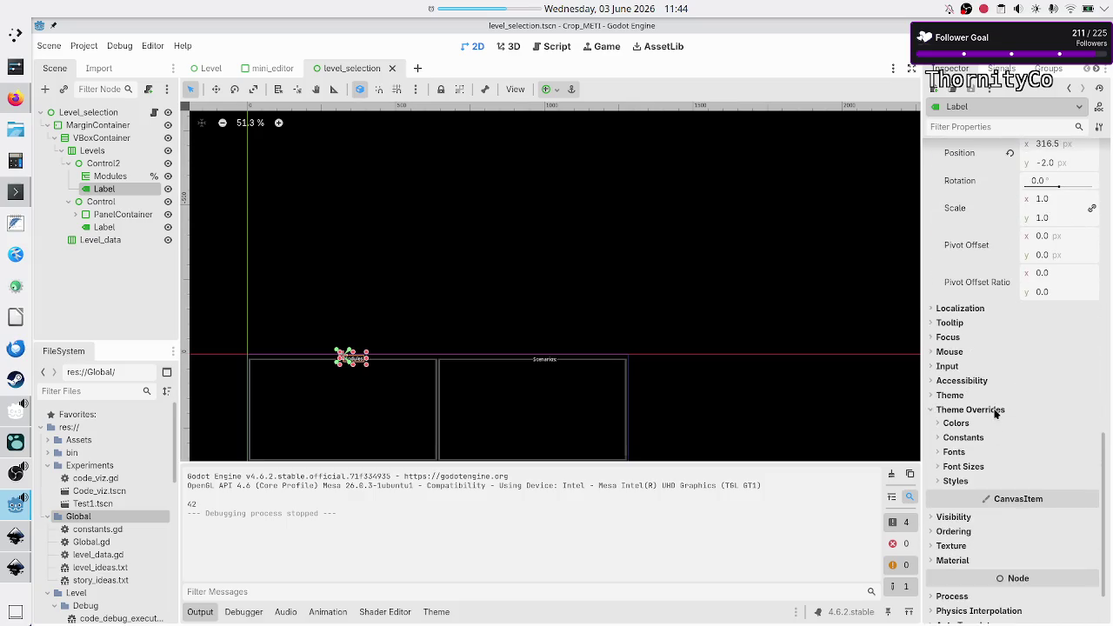
click(957, 481)
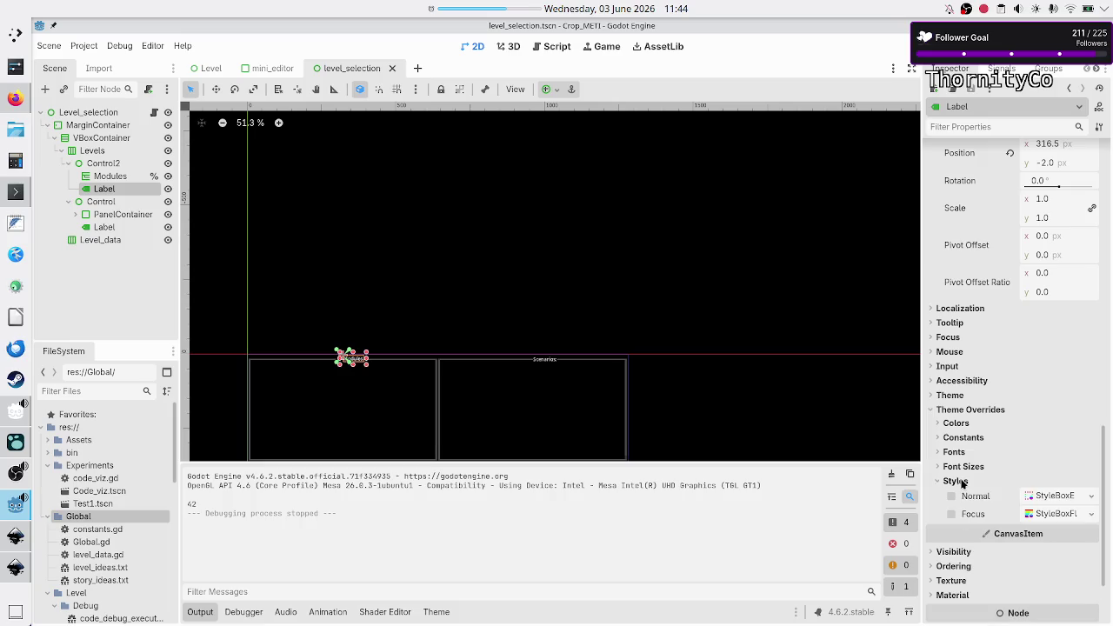
click(1093, 496)
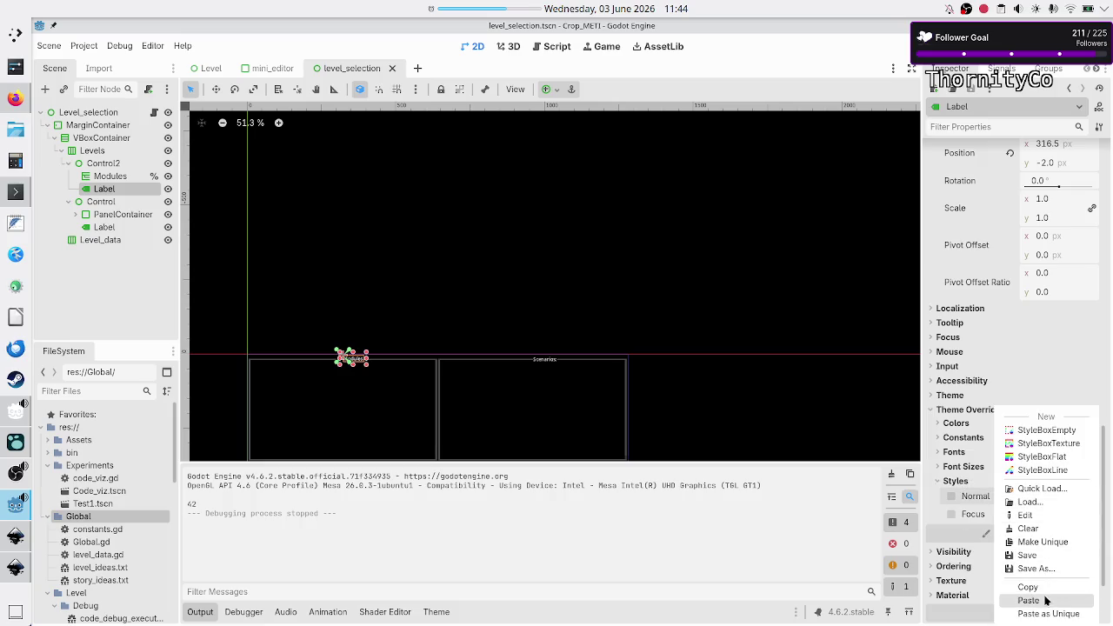
click(1046, 600)
click(1091, 514)
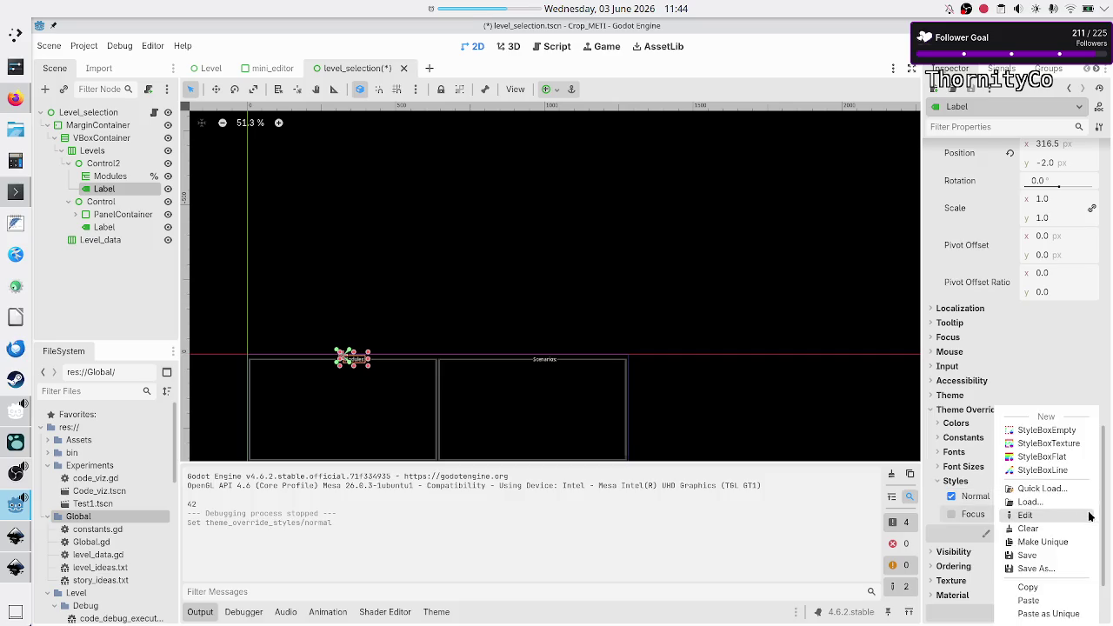
click(1042, 600)
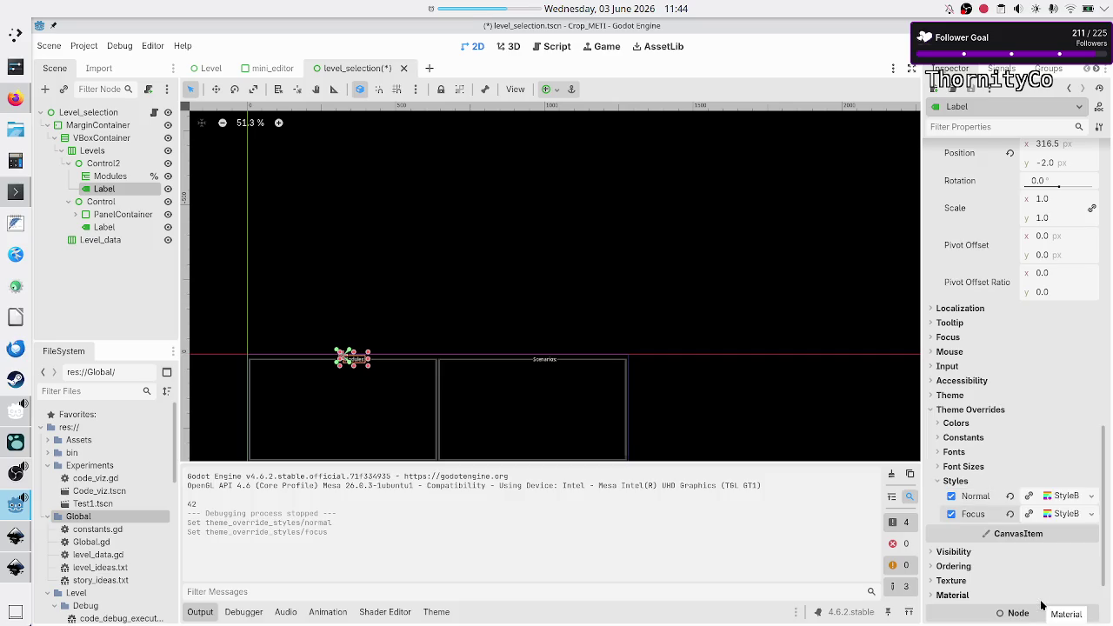
key(F5)
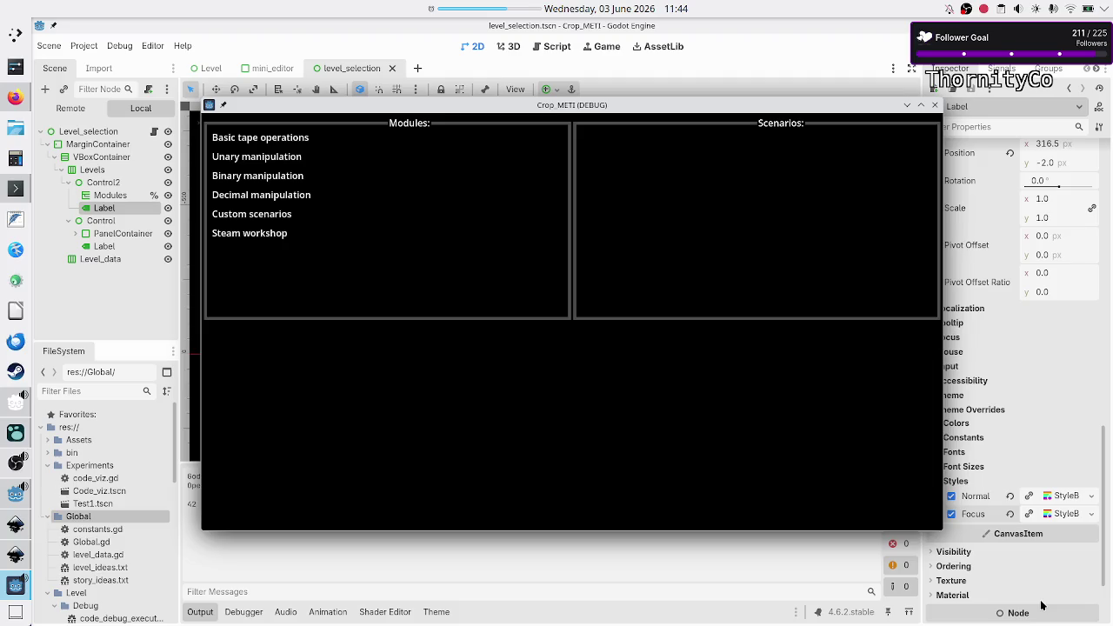
- Try selecting Decimal manipulation in the running game, close it, deselect the label and collapse the Output panel
click(293, 188)
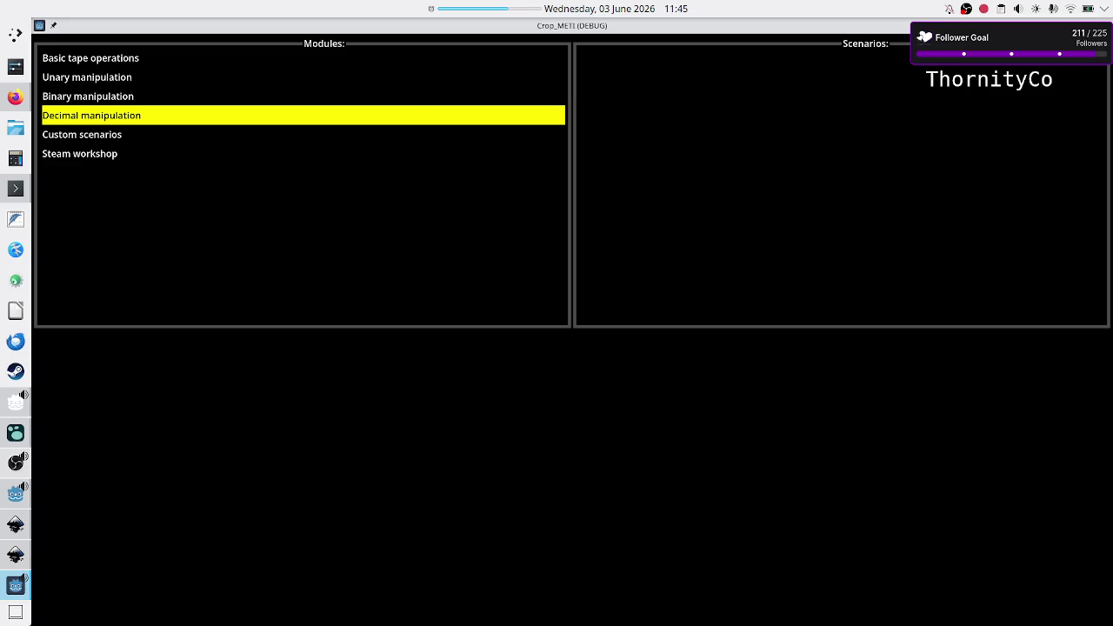
key(Escape)
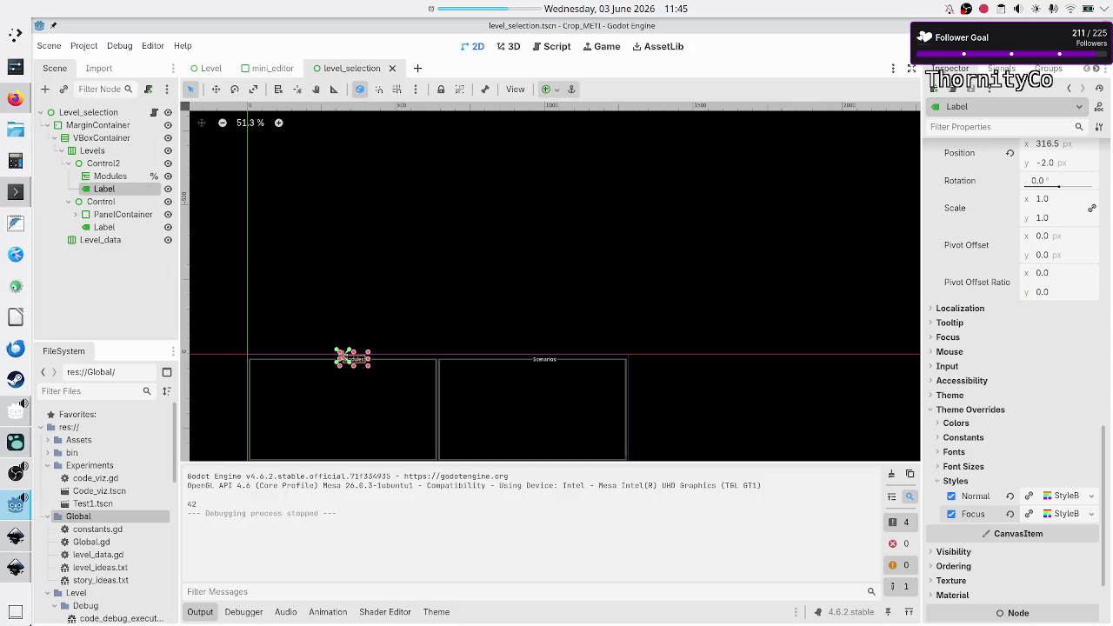
click(437, 280)
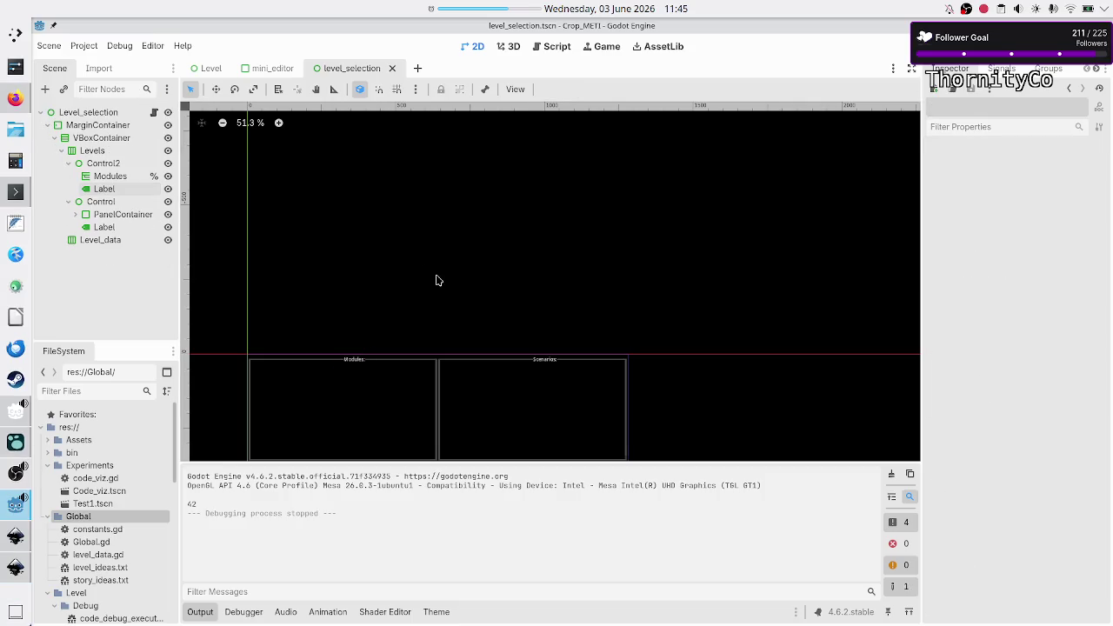
click(200, 613)
scroll(440, 444, up, 8)
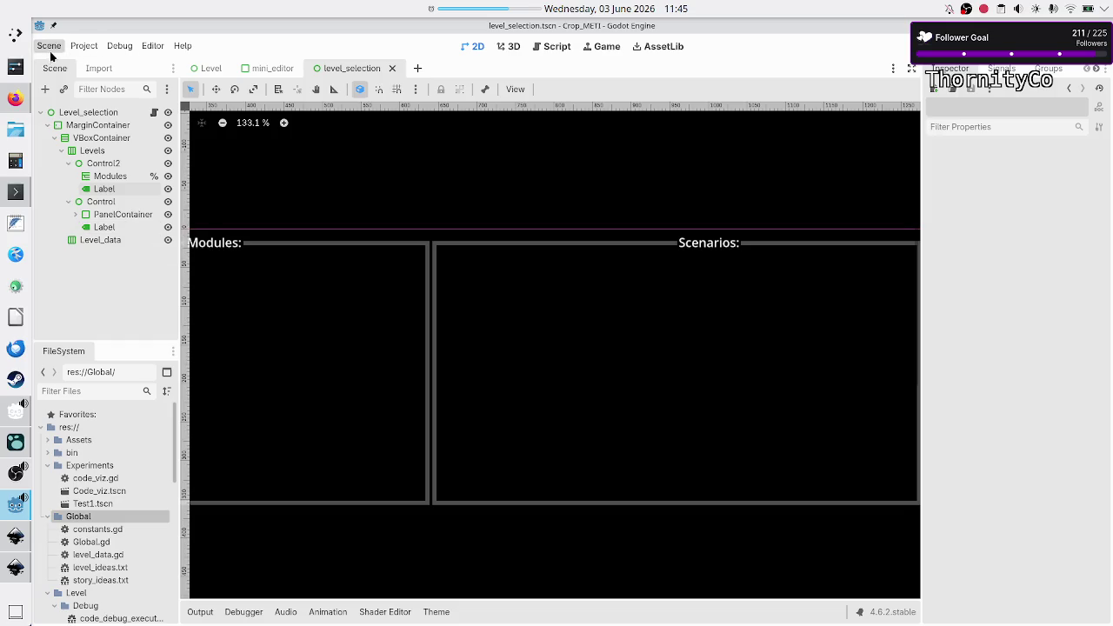
- Create a new User Interface scene and rename its Control root to Scenario
click(418, 70)
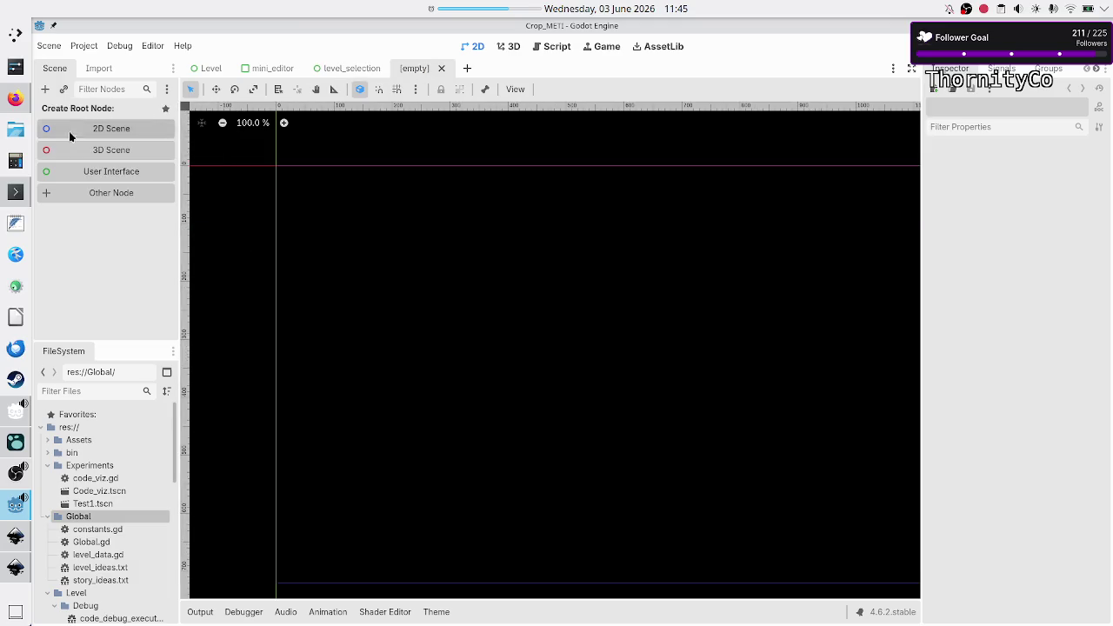
click(87, 173)
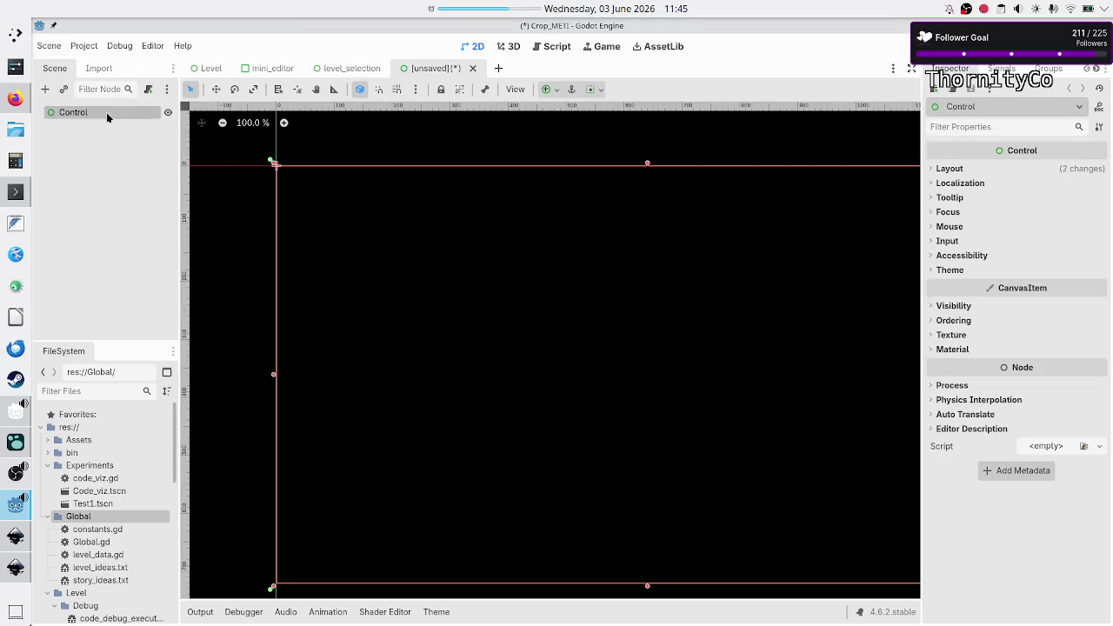
click(122, 201)
click(118, 114)
click(118, 114)
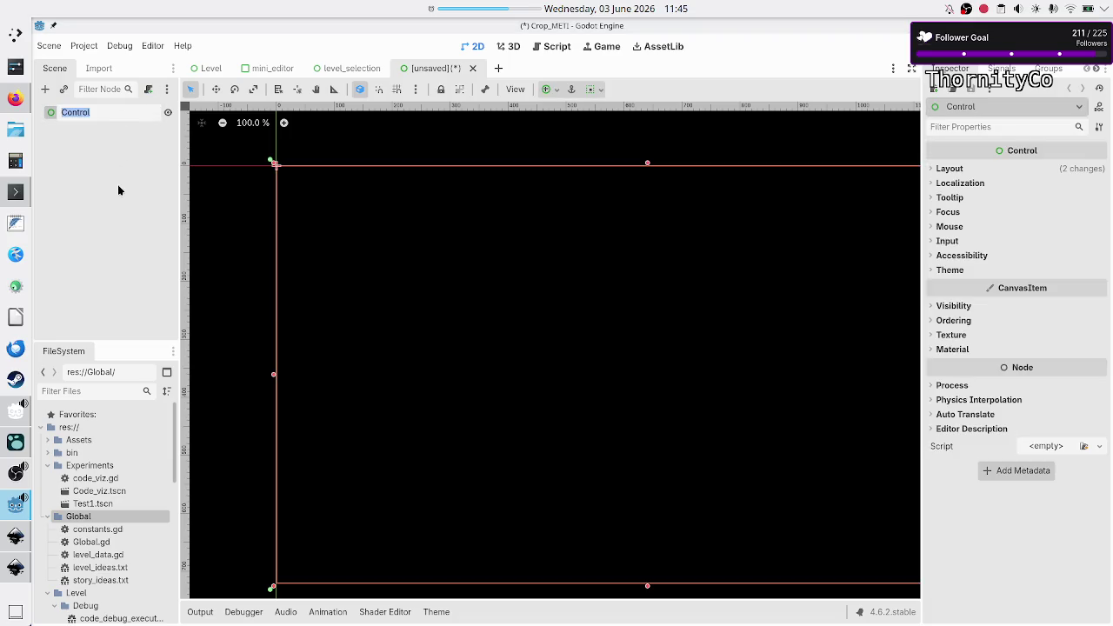
text(Scenario)
key(Return)
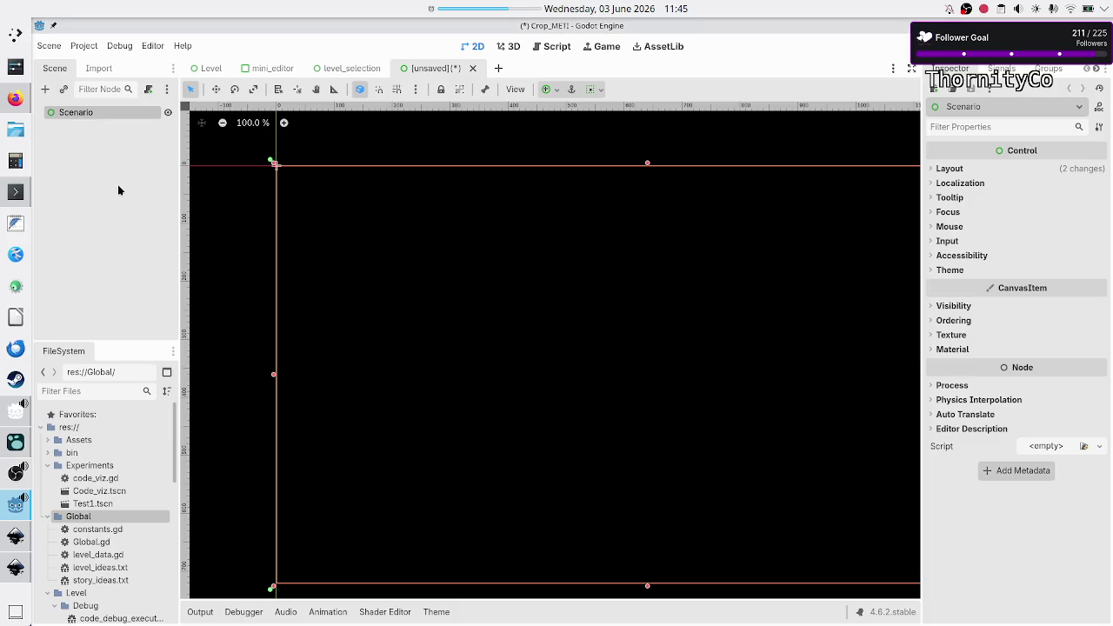
- Save the new scene as scenario.tscn and bring up the Inkscape mockup
key(ctrl+s)
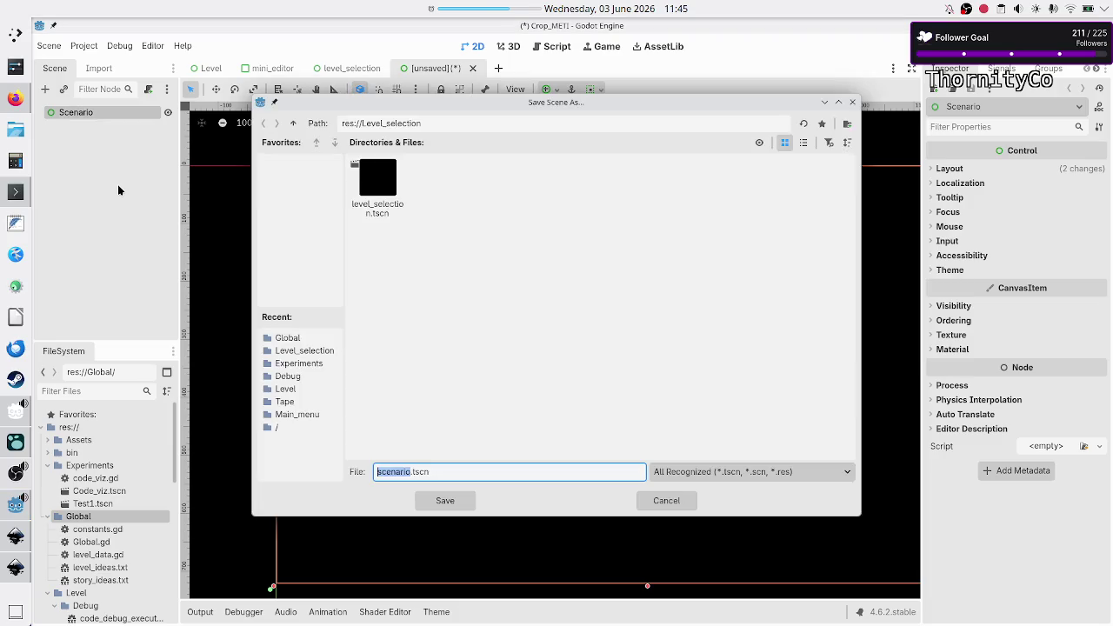
click(444, 501)
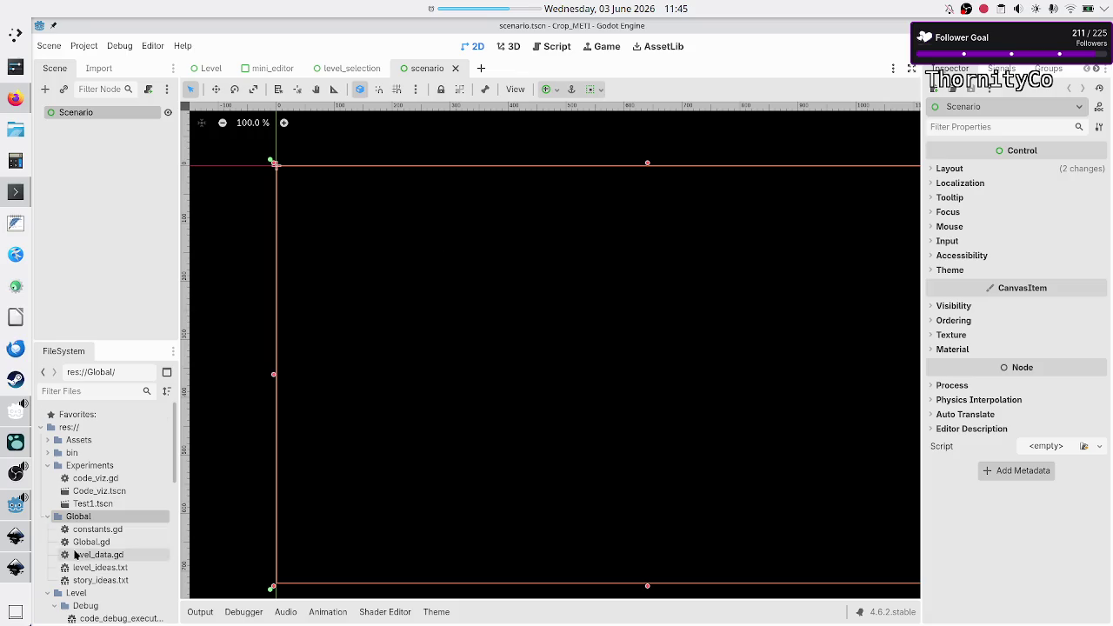
click(15, 535)
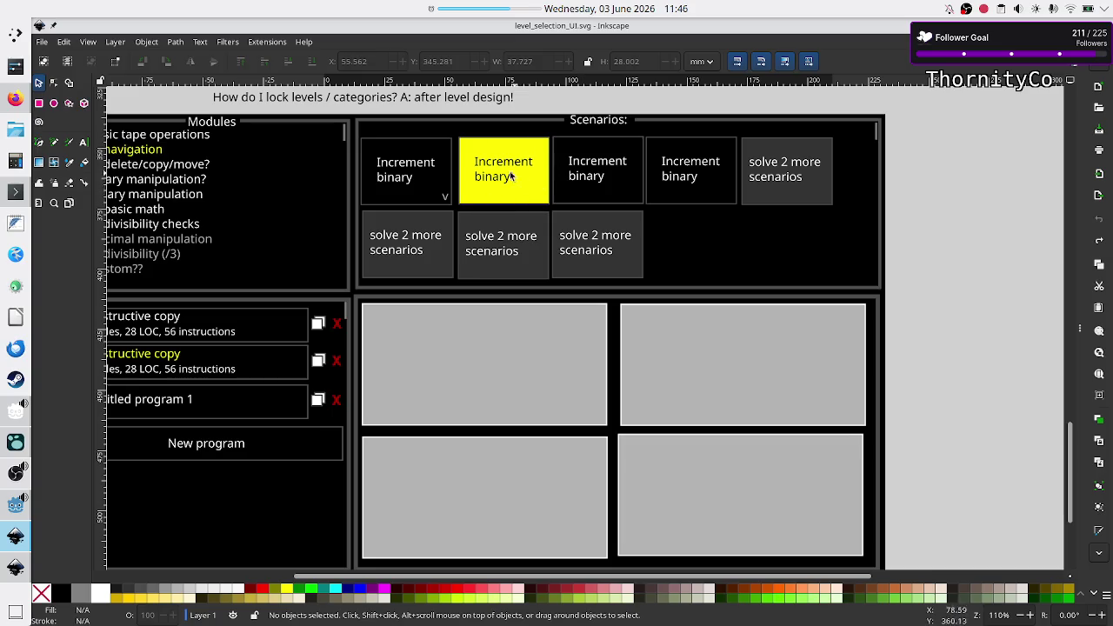
click(12, 508)
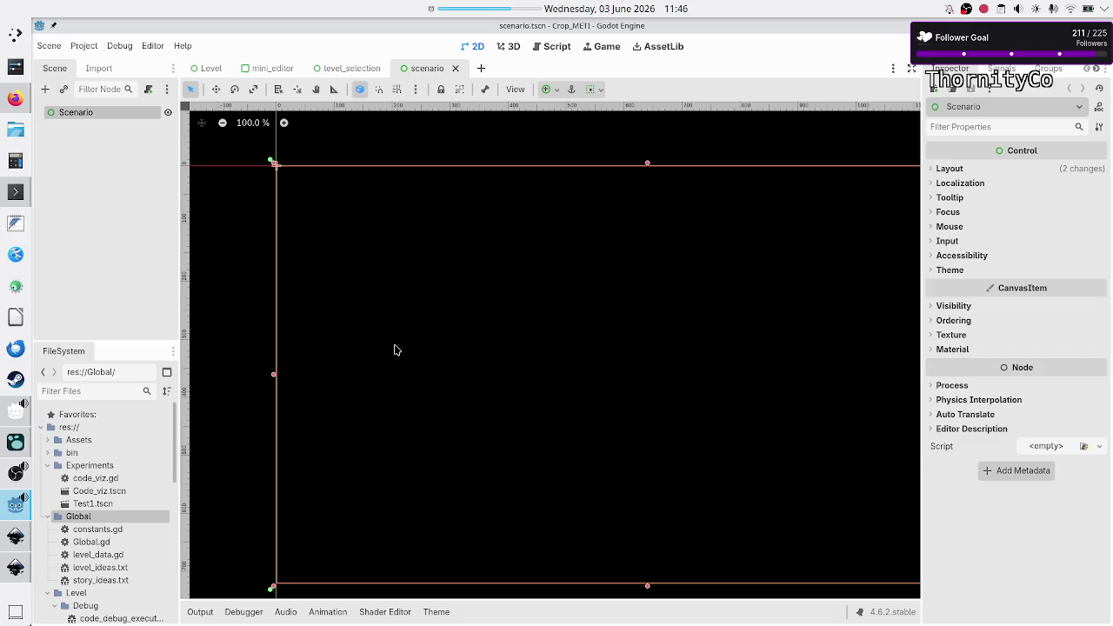
click(15, 533)
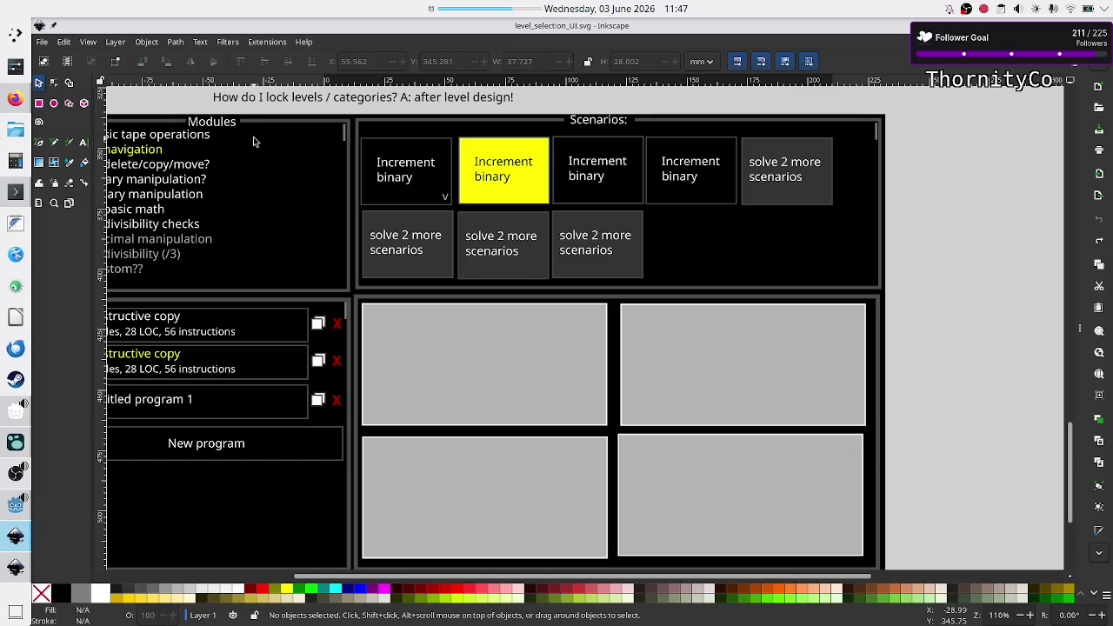
- Compare the Inkscape level-selection mockup with Godot's scenario scene, switching between them several times
key(alt+Tab)
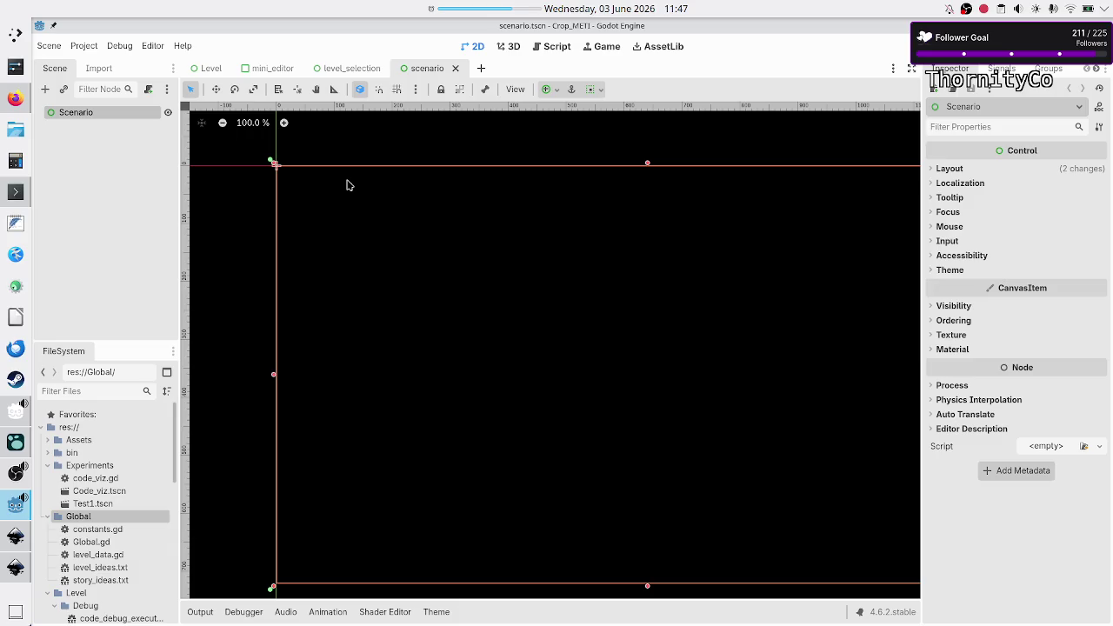
key(alt+Tab)
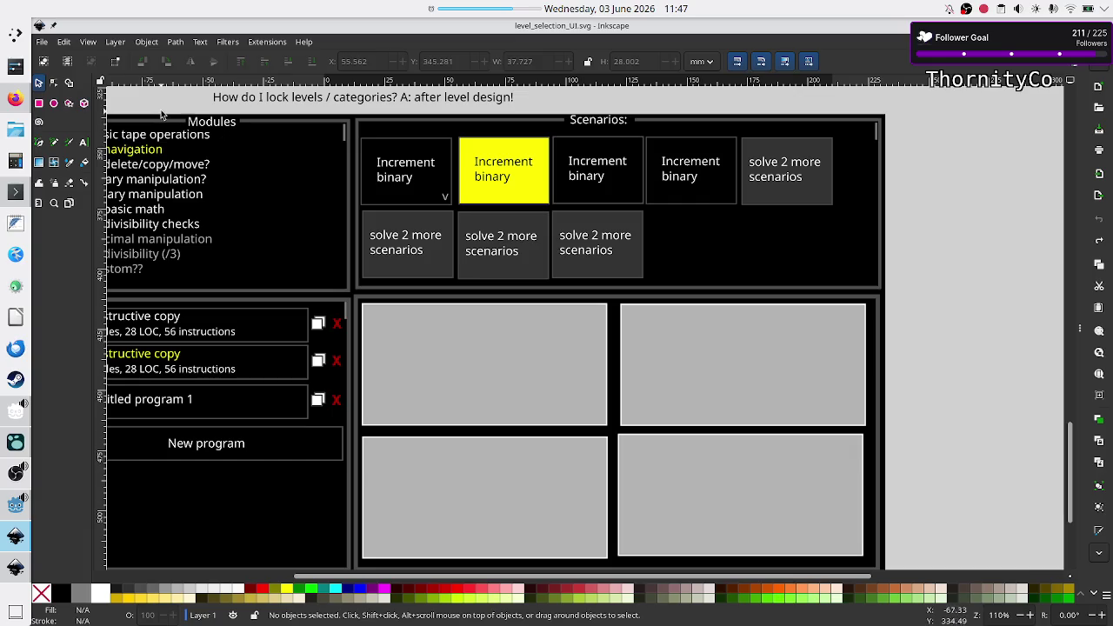
key(alt+Tab)
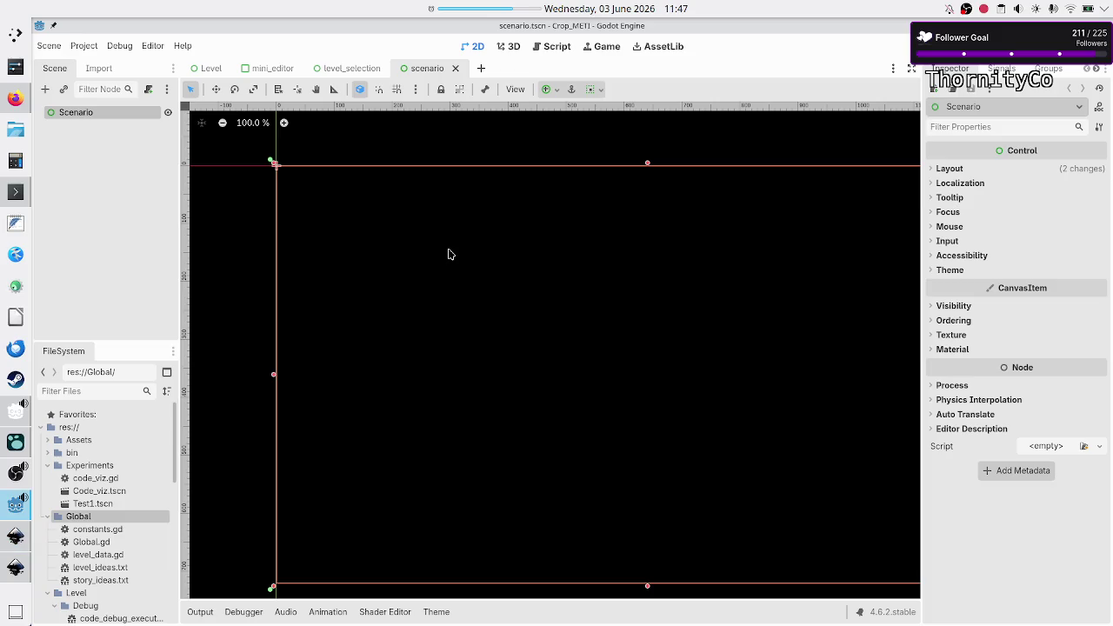
key(alt+Tab)
key(alt+Tab)
- Add a Button, then a CheckButton, under the Scenario root
click(42, 91)
text(button)
key(Return)
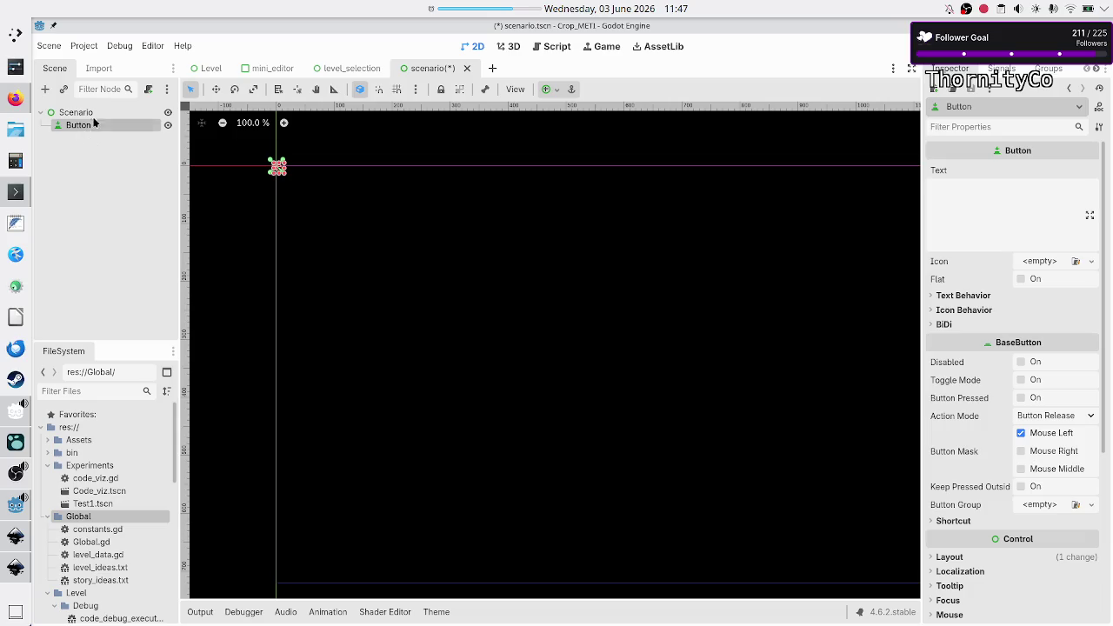
click(52, 112)
click(46, 91)
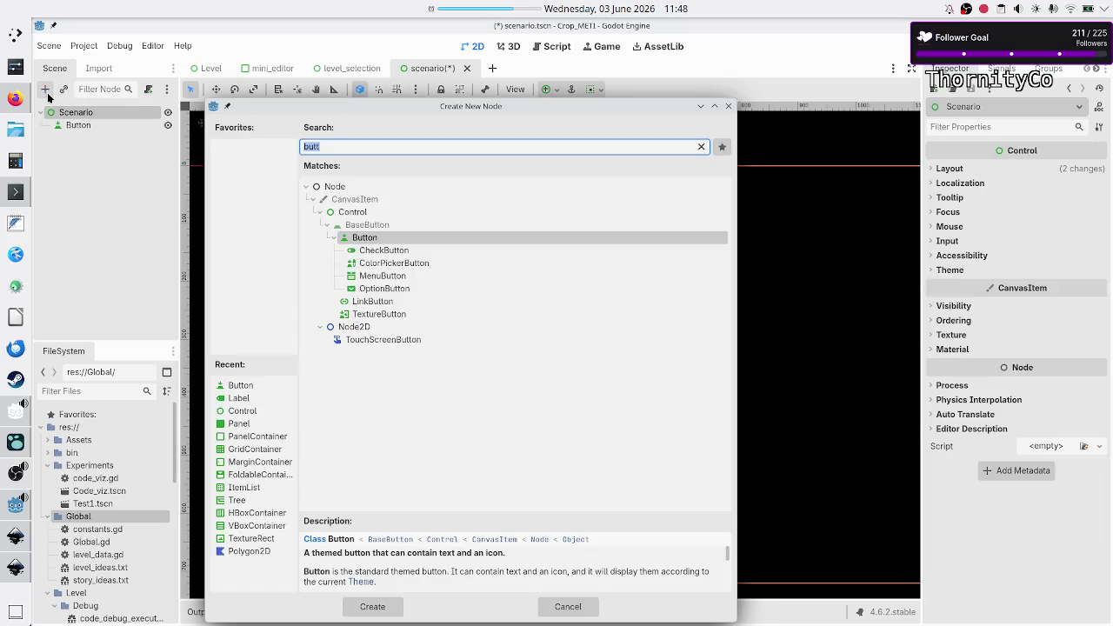
click(418, 250)
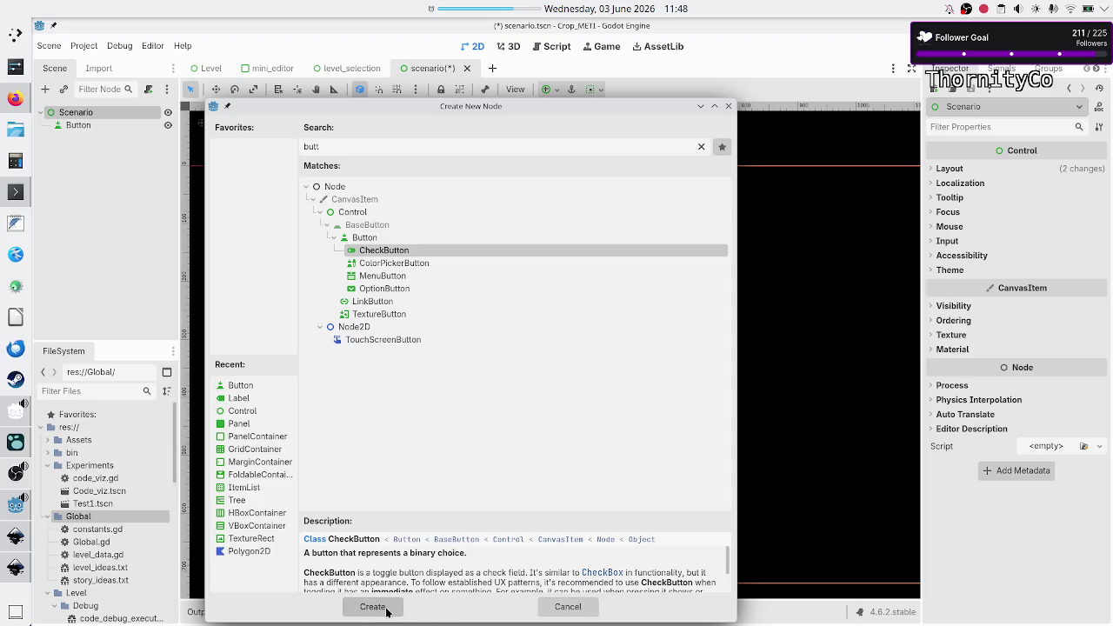
click(383, 608)
- Delete the plain Button and stretch the CheckButton with the Full Rect anchor preset
click(98, 125)
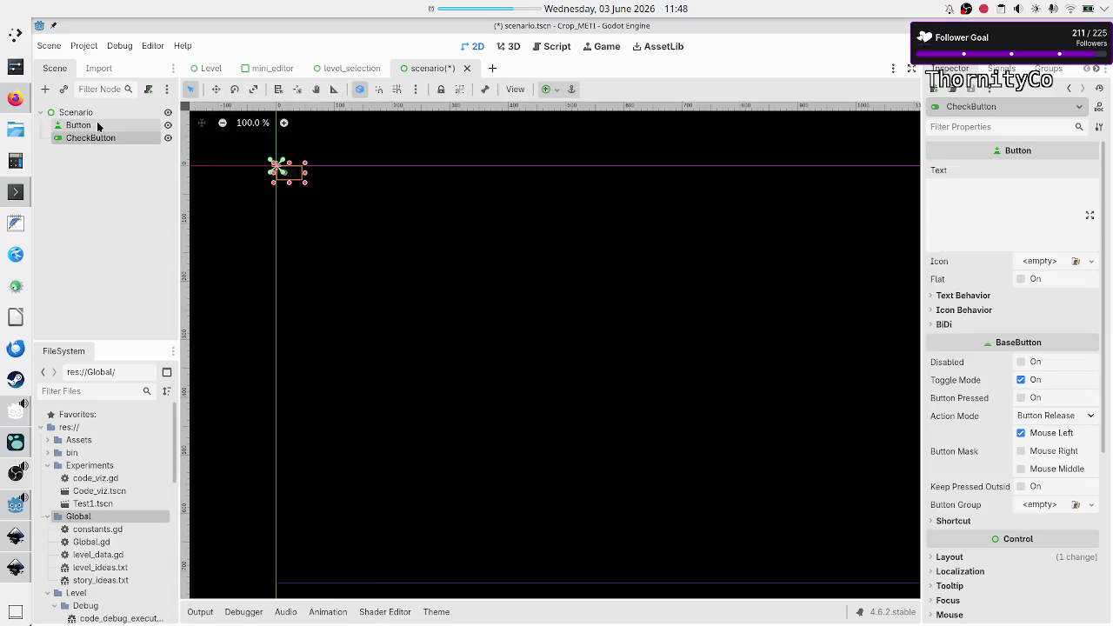
key(Delete)
key(Return)
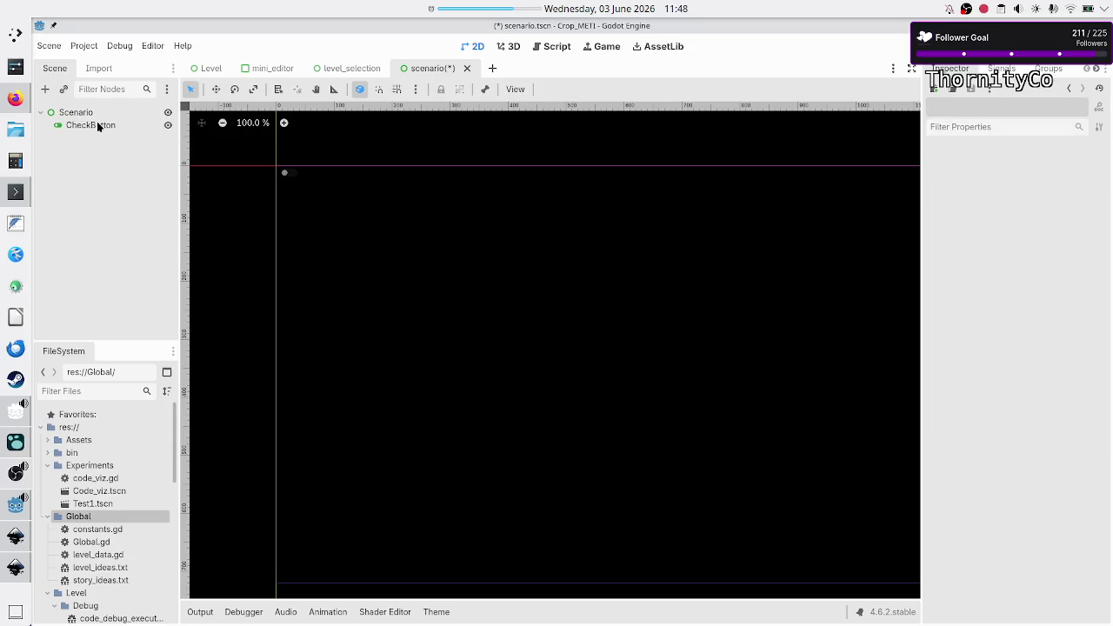
click(97, 124)
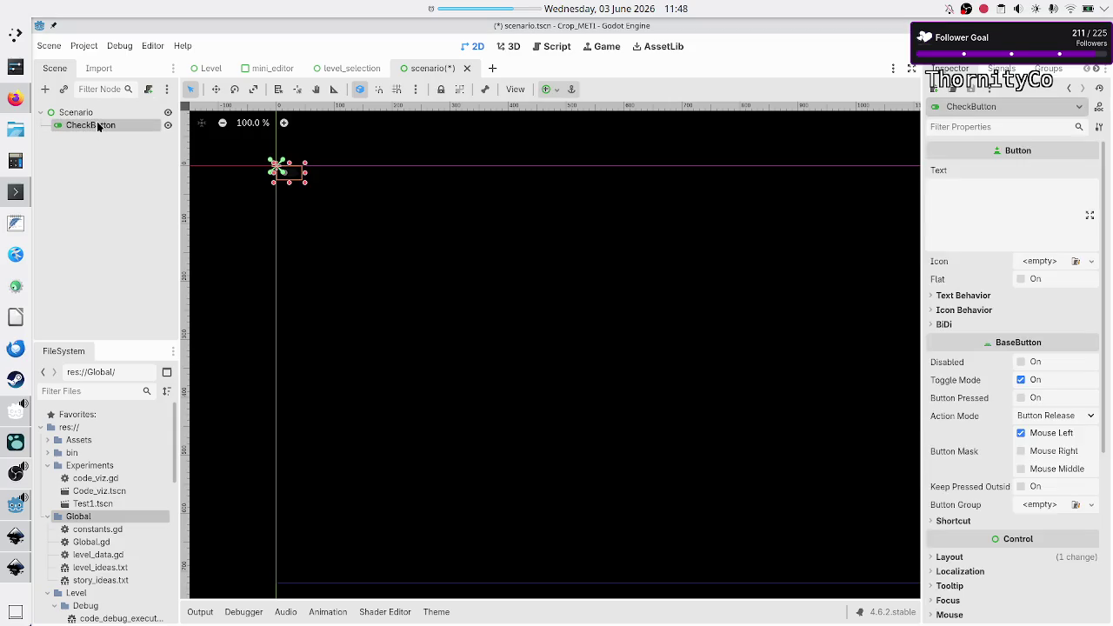
click(551, 89)
click(618, 195)
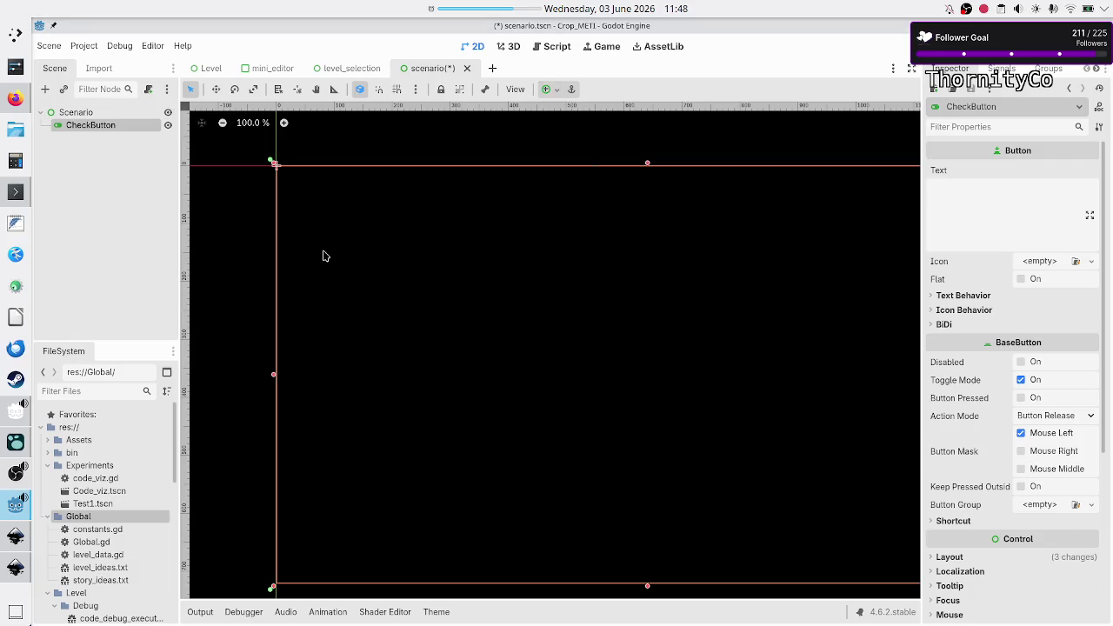
- Set the CheckButton text to 'Level' with Center alignment, then bring up the Inkscape mockup
click(977, 233)
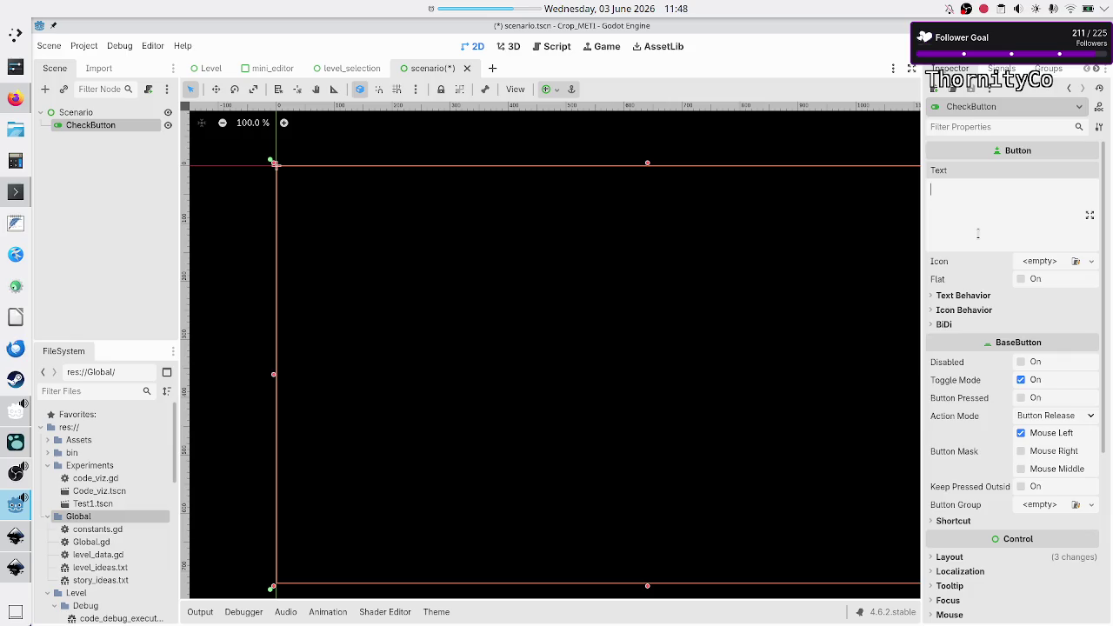
text(Level)
click(998, 298)
click(1046, 313)
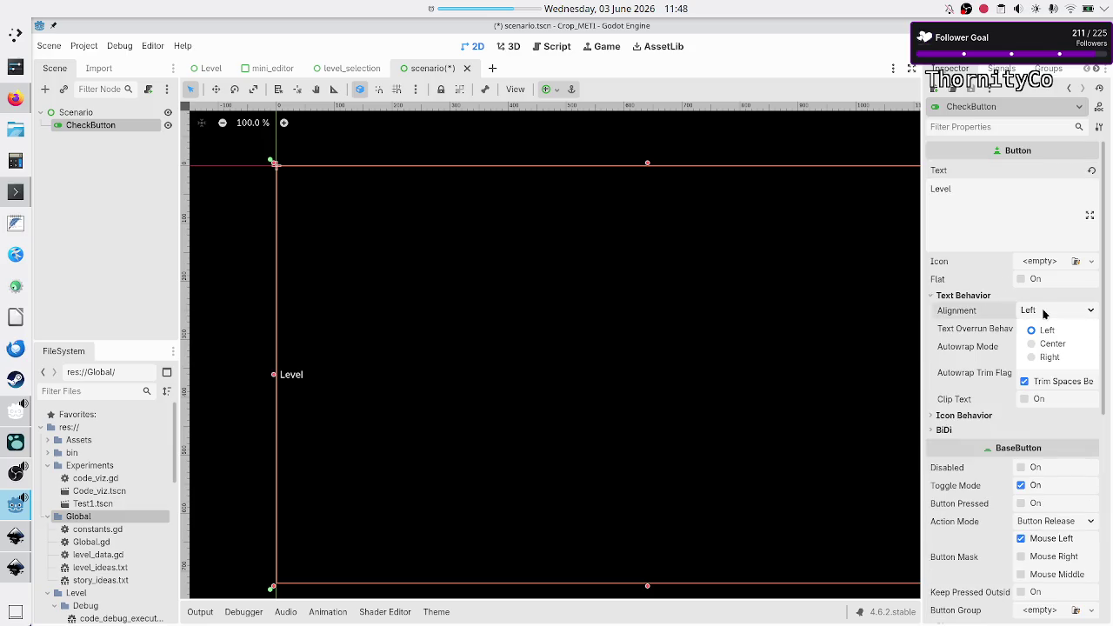
click(1046, 346)
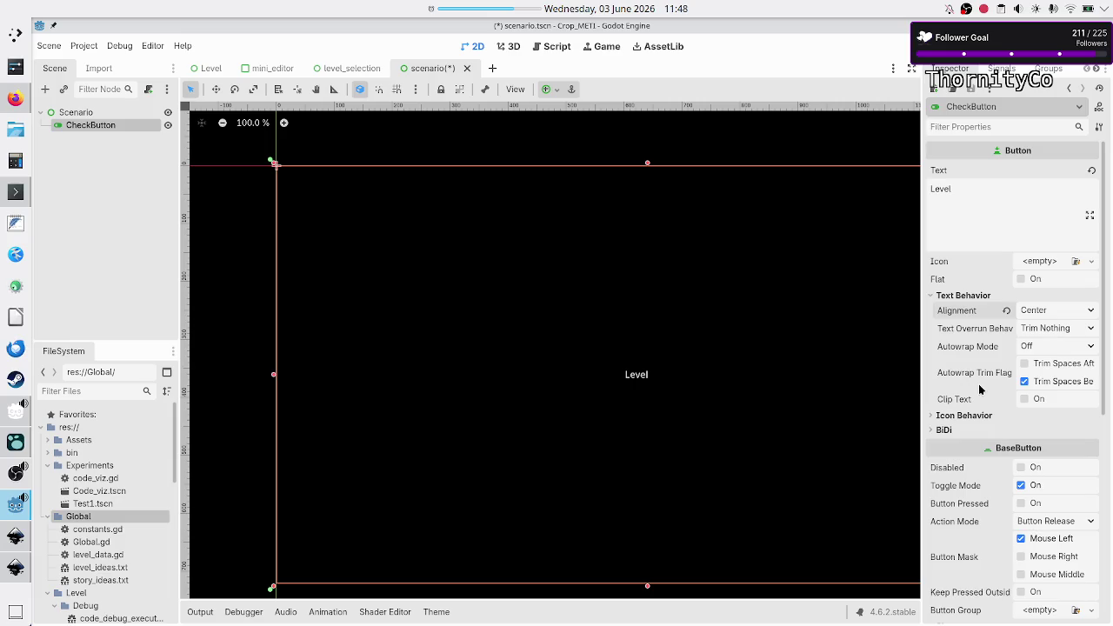
mouse_move(980, 388)
click(15, 536)
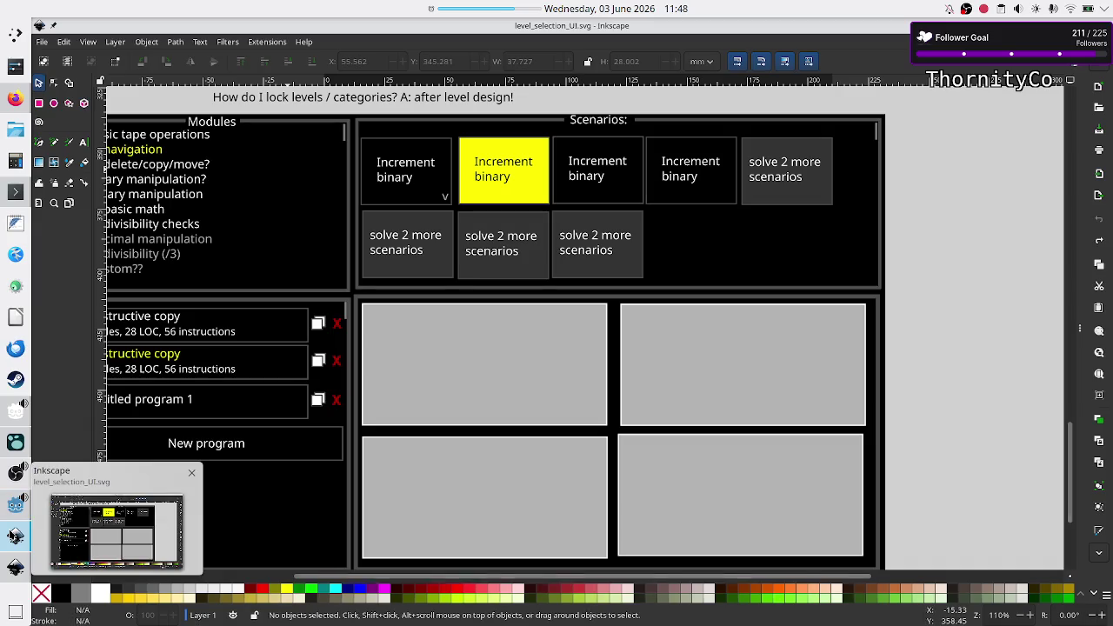
- Briefly scroll the Inkscape mockup, then return to Godot's scenario scene
scroll(453, 215, up, 3)
scroll(453, 215, down, 3)
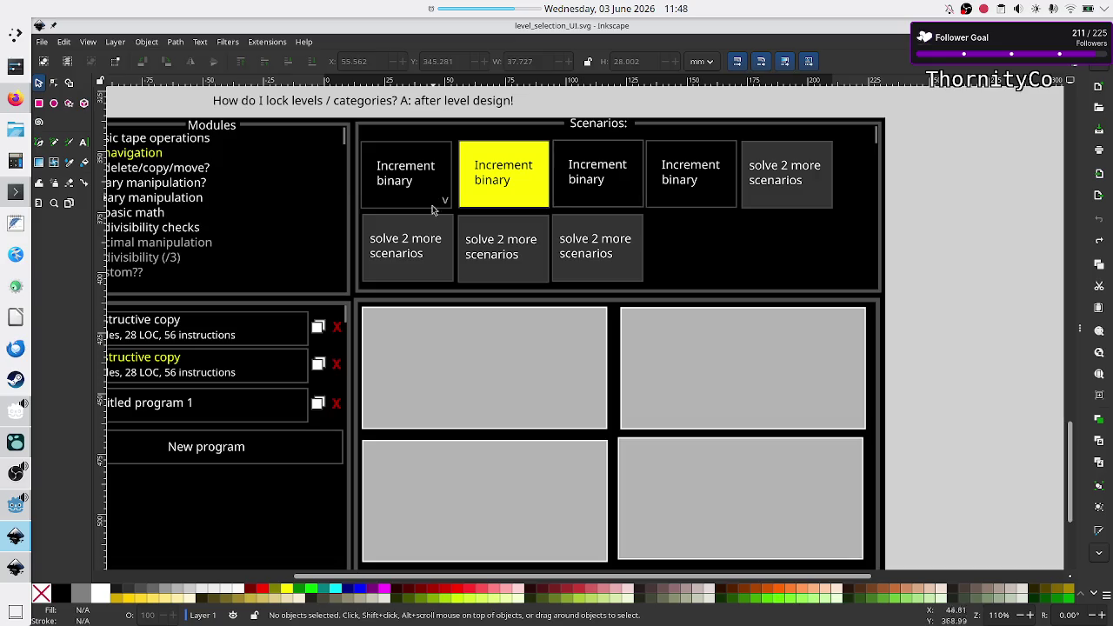
key(alt+Tab)
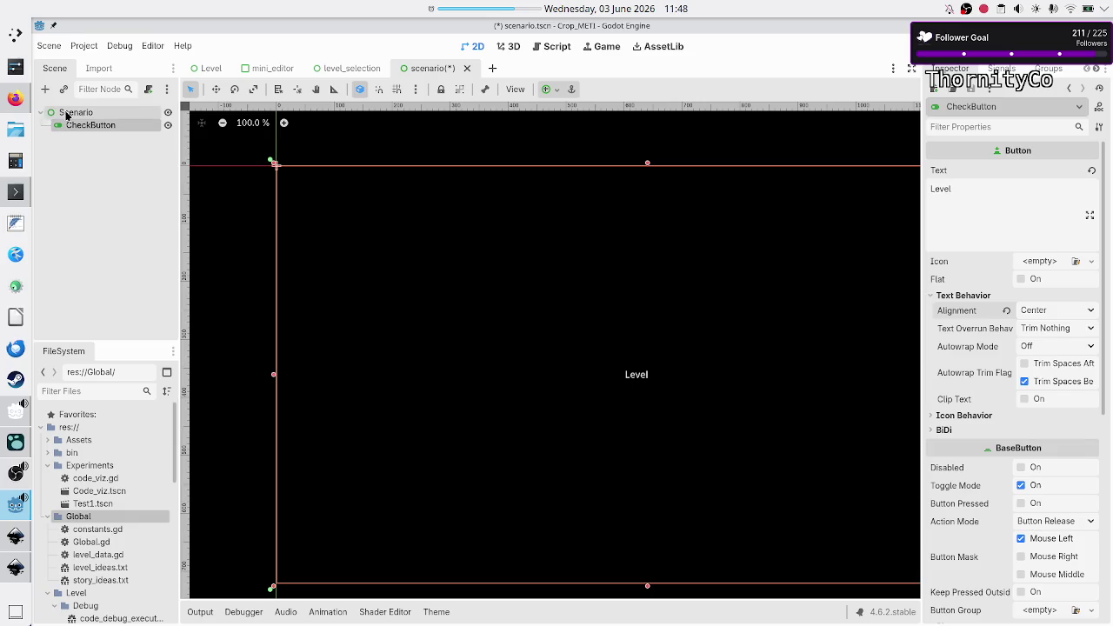
- Create an OptionButton and nest it under the CheckButton
click(49, 112)
click(42, 89)
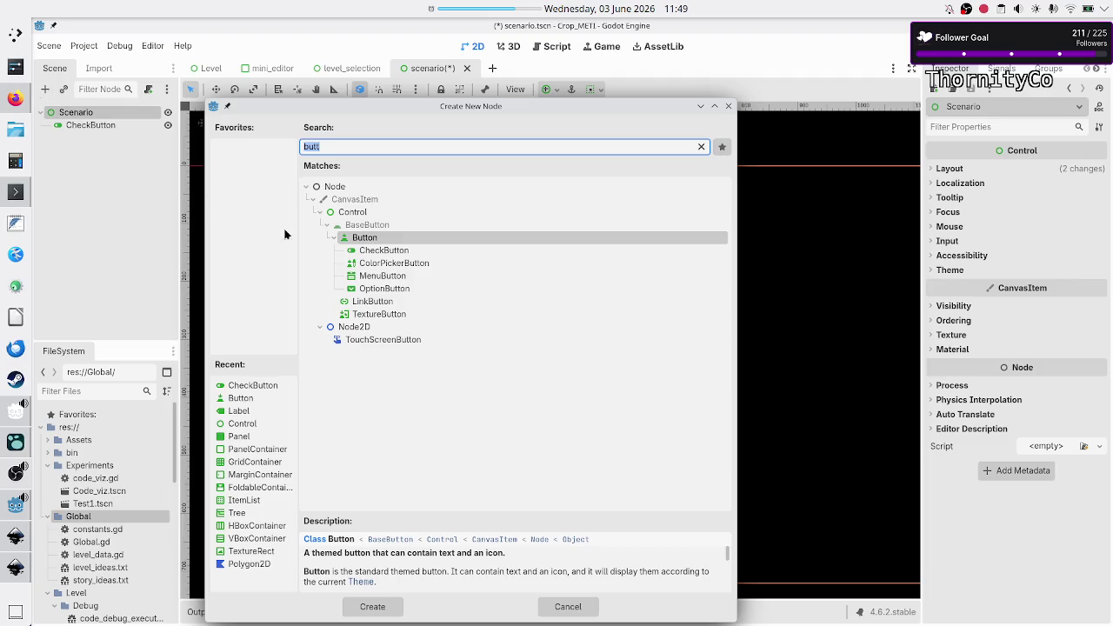
click(386, 291)
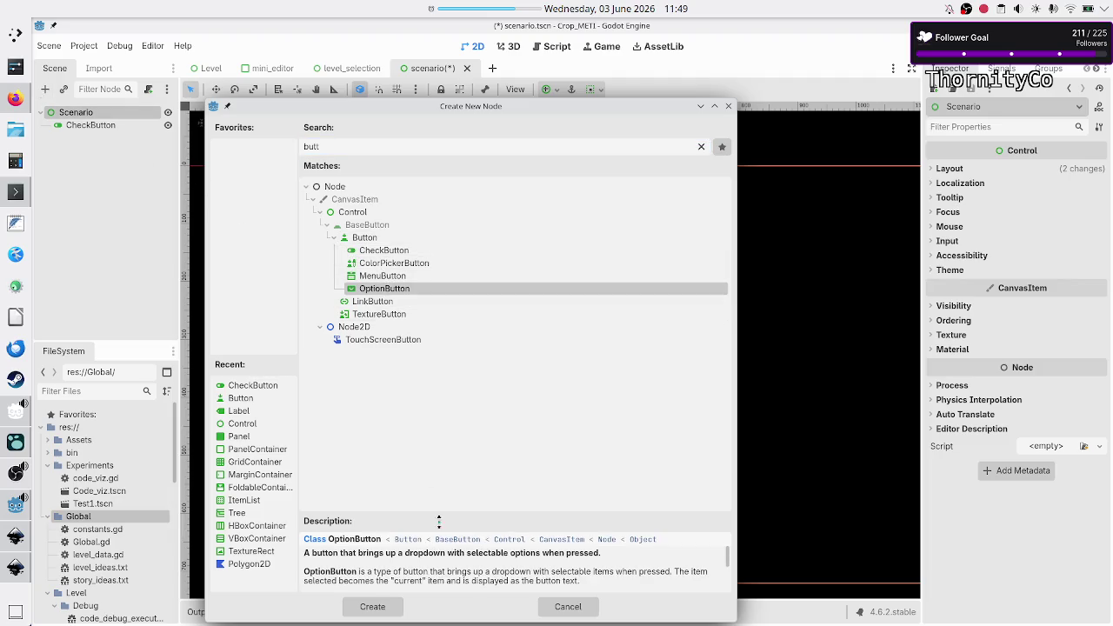
click(379, 606)
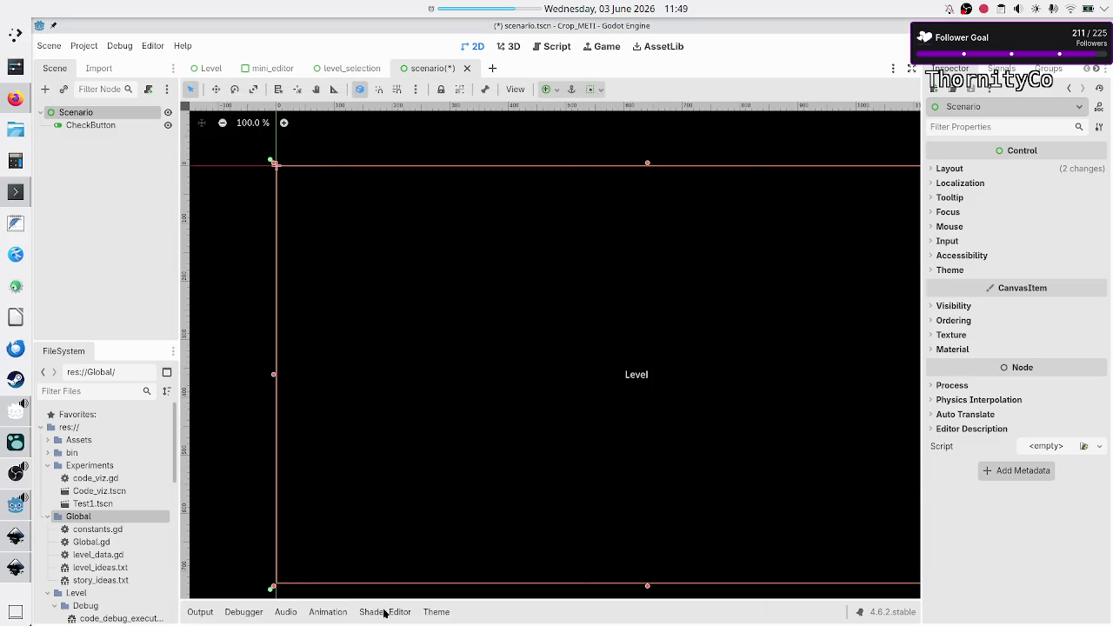
drag(98, 137, 98, 122)
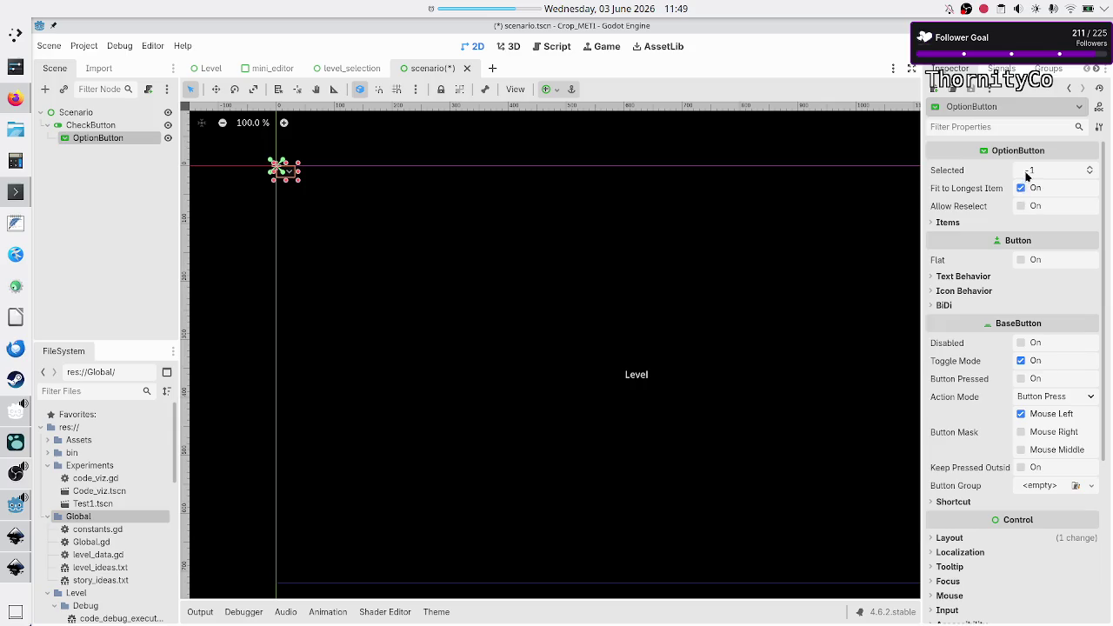
- Save the scenario scene, test-run it with F6, and close the game window
click(1012, 223)
click(1011, 220)
key(ctrl+s)
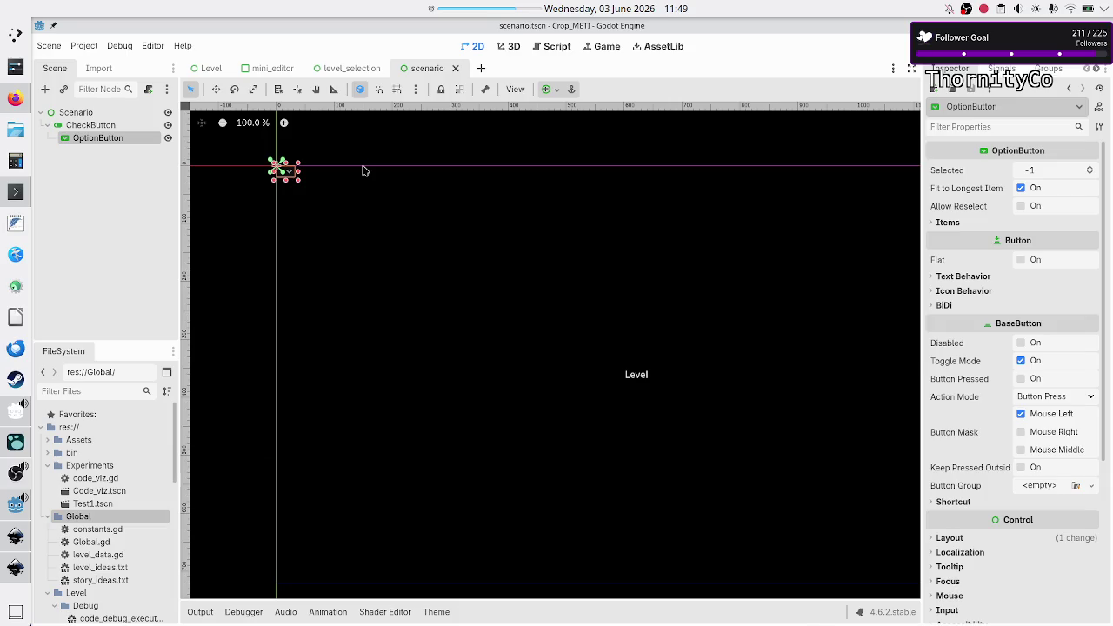
key(F6)
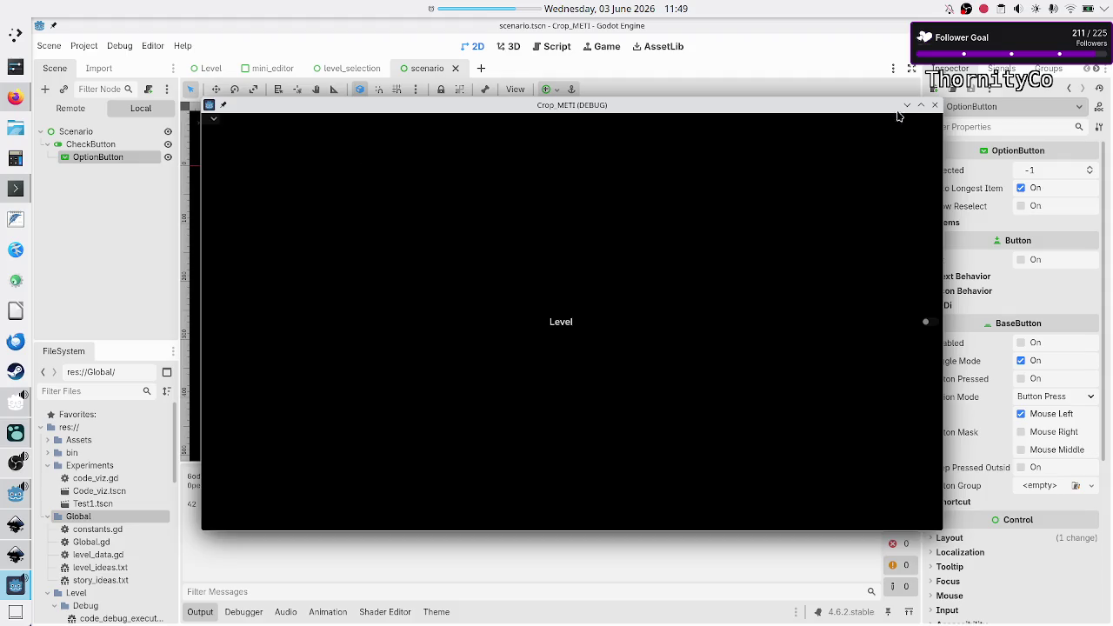
click(934, 105)
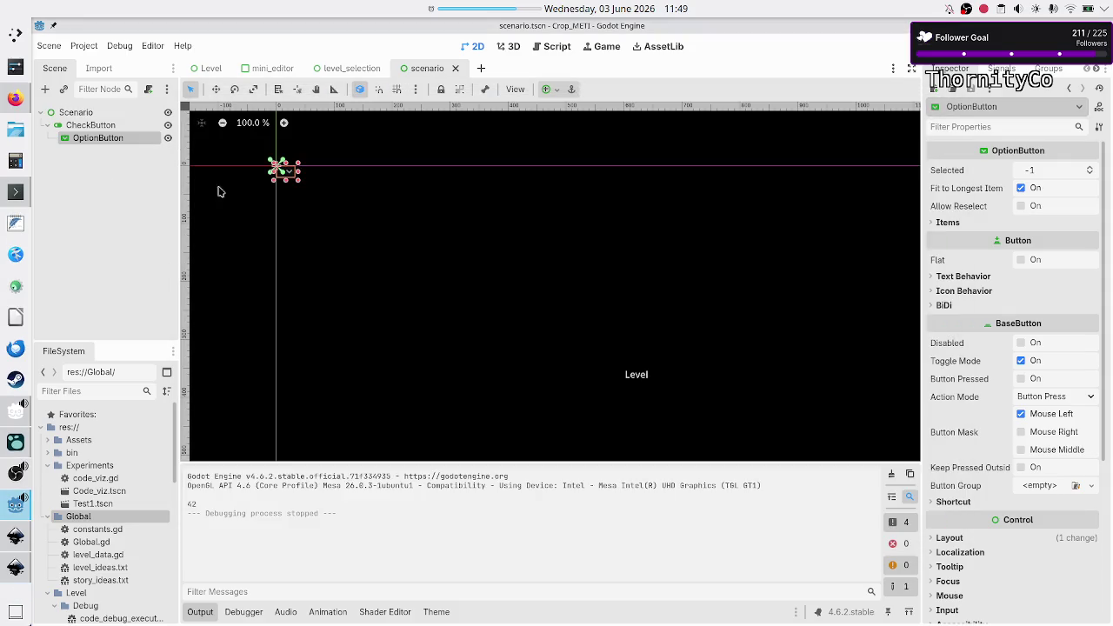
- Delete the OptionButton node
click(100, 141)
key(Delete)
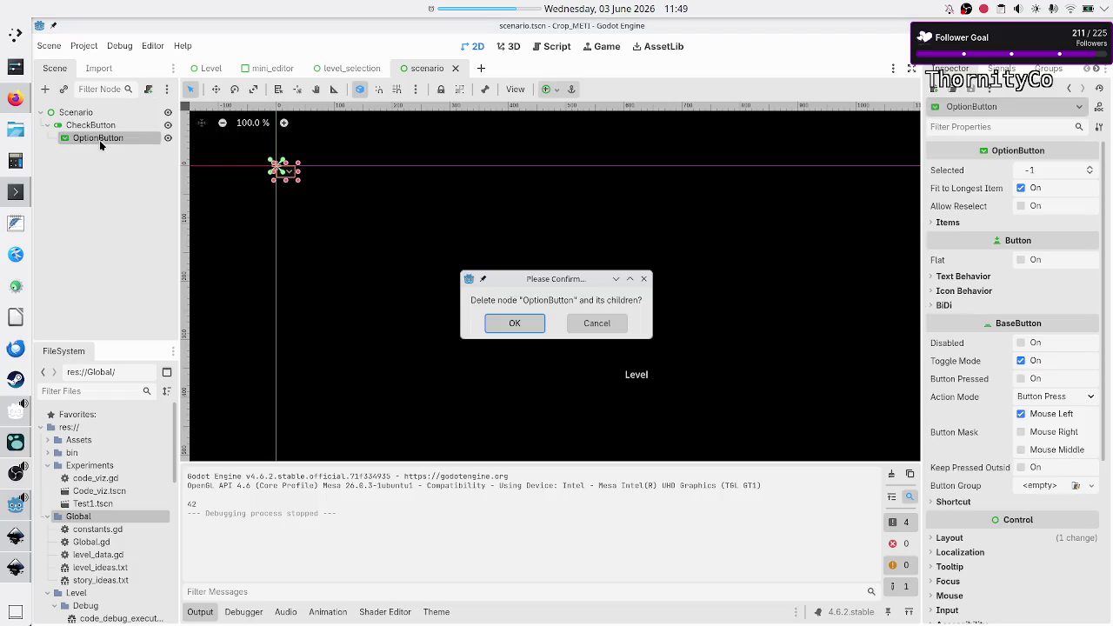
key(Return)
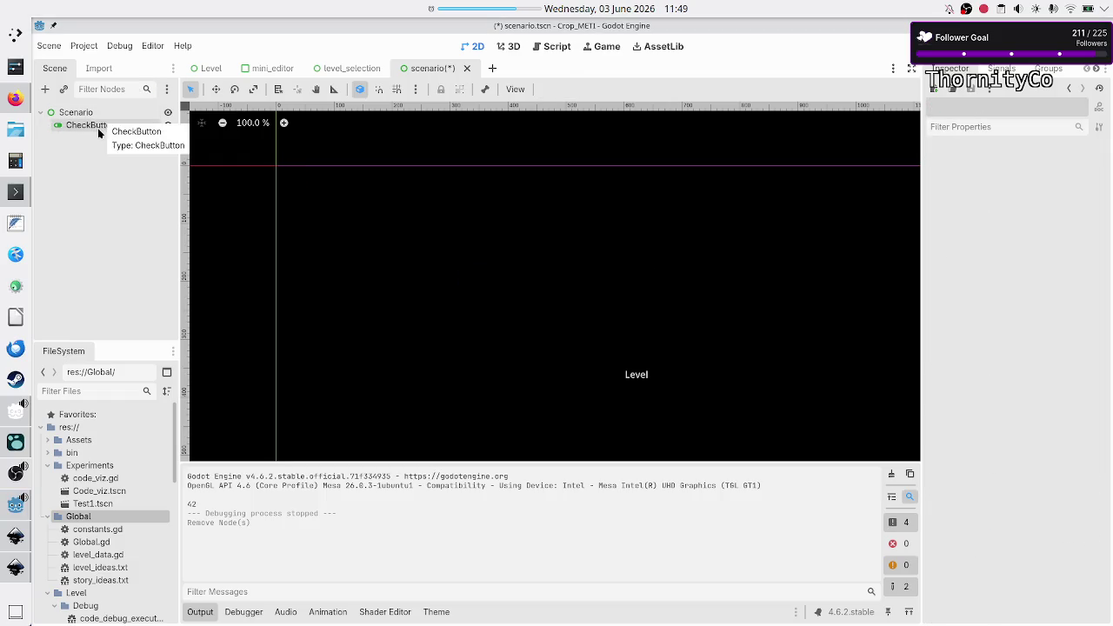
- Add a Label under the CheckButton, select its Text field, then switch to Firefox
click(98, 128)
click(46, 89)
text(label)
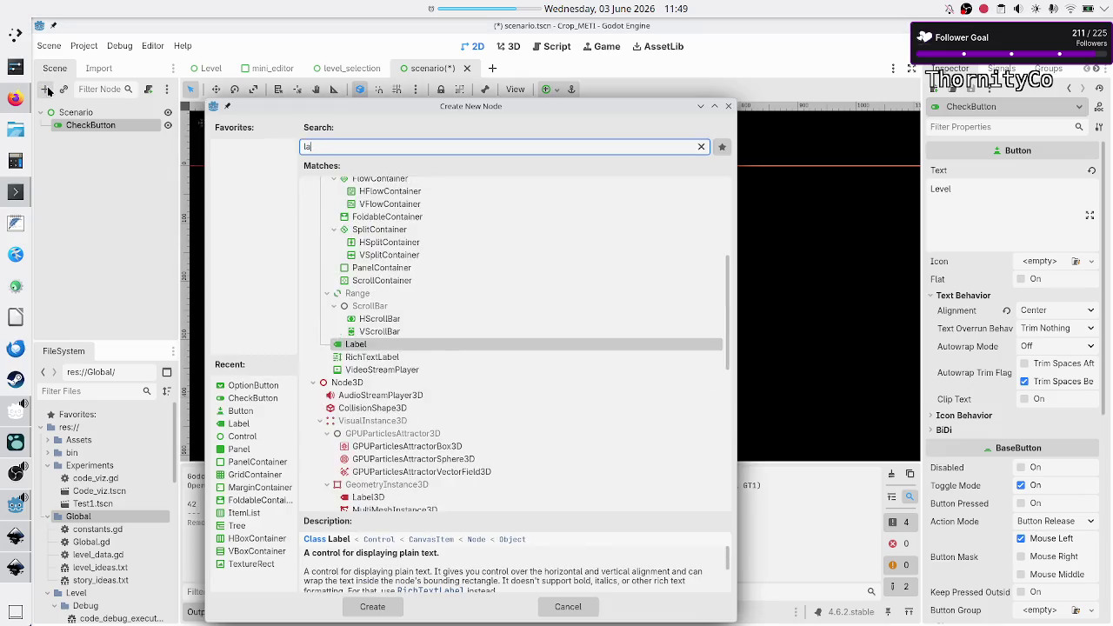
key(Return)
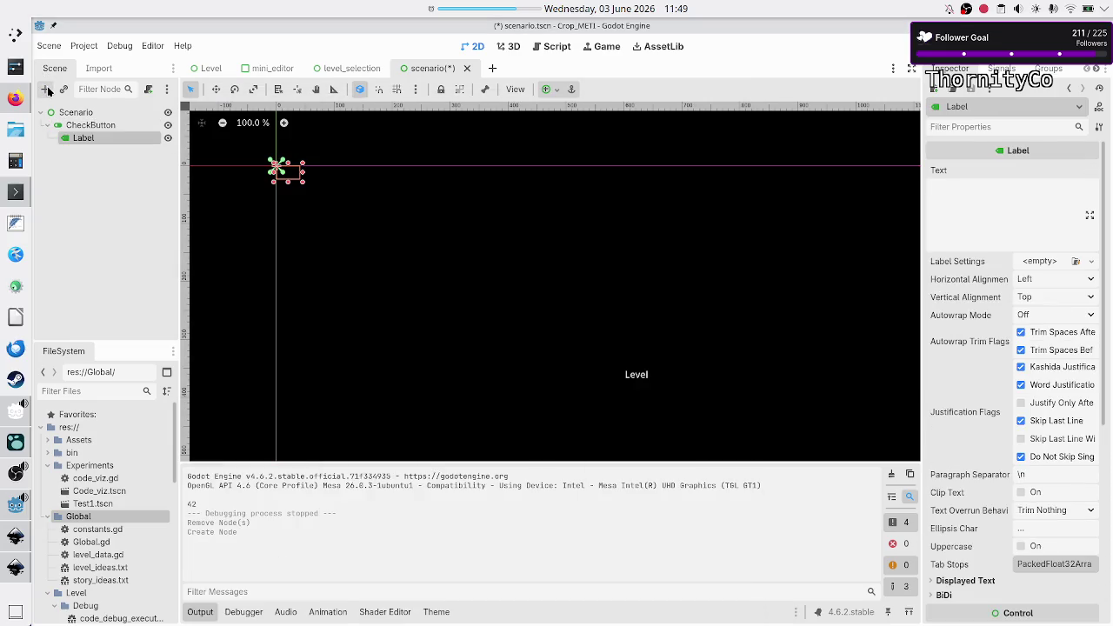
click(991, 215)
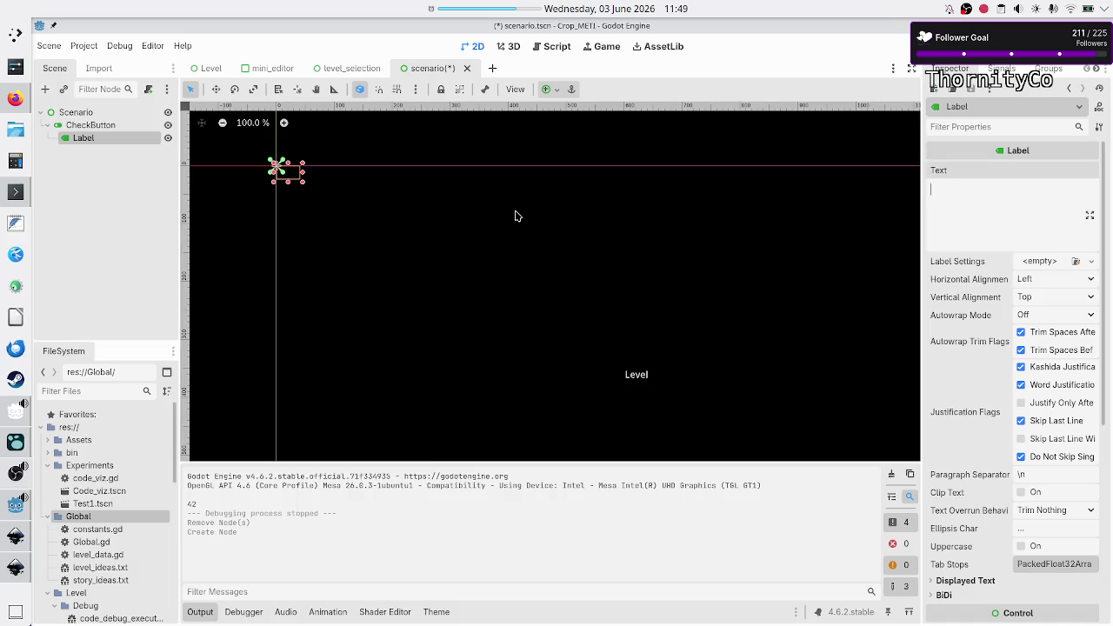
click(15, 98)
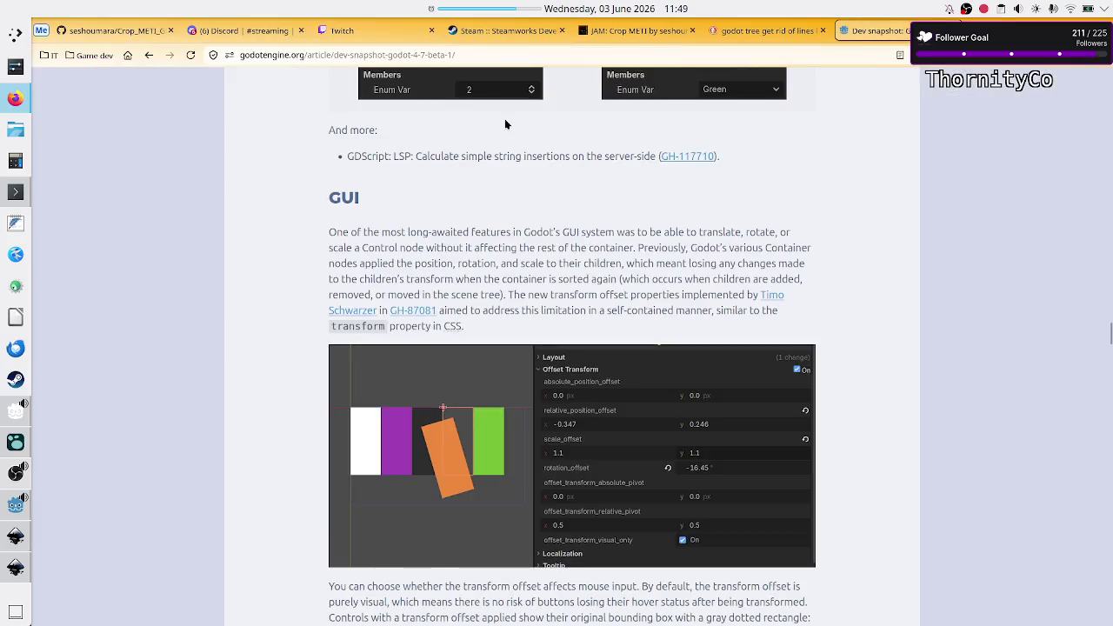
- Search the web for 'check symbol wiki' in a new tab
key(ctrl+t)
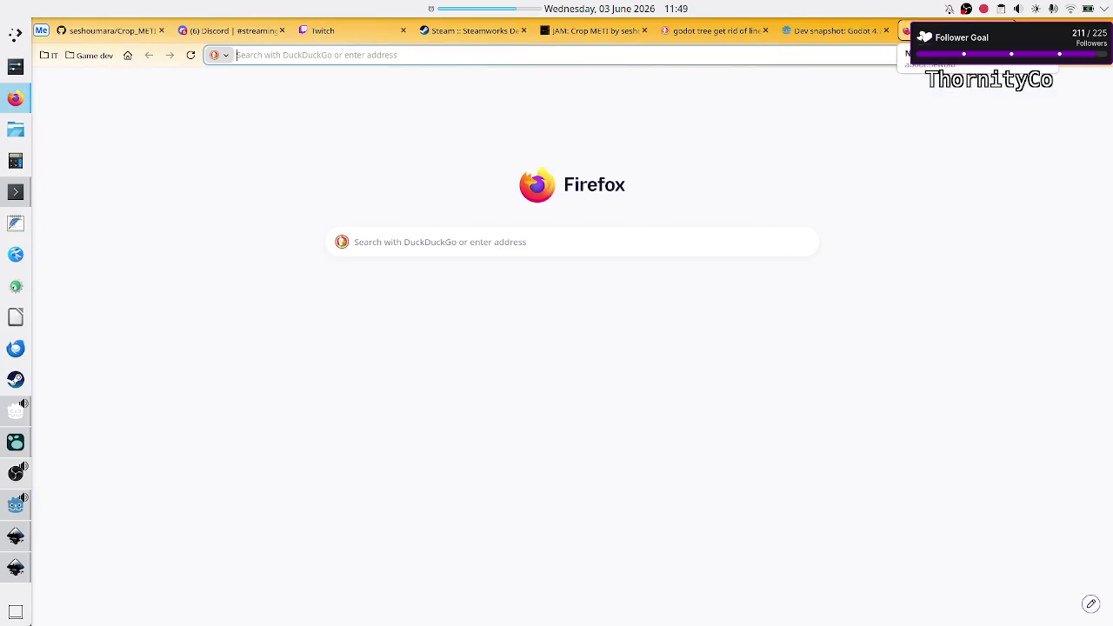
text(ac)
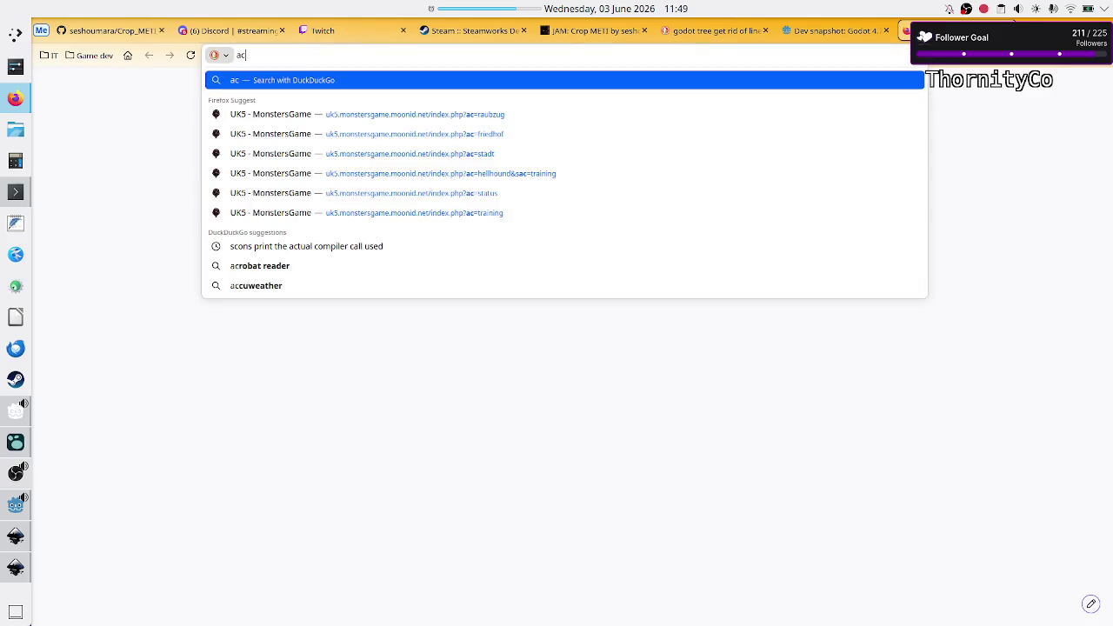
key(BackSpace)
key(BackSpace)
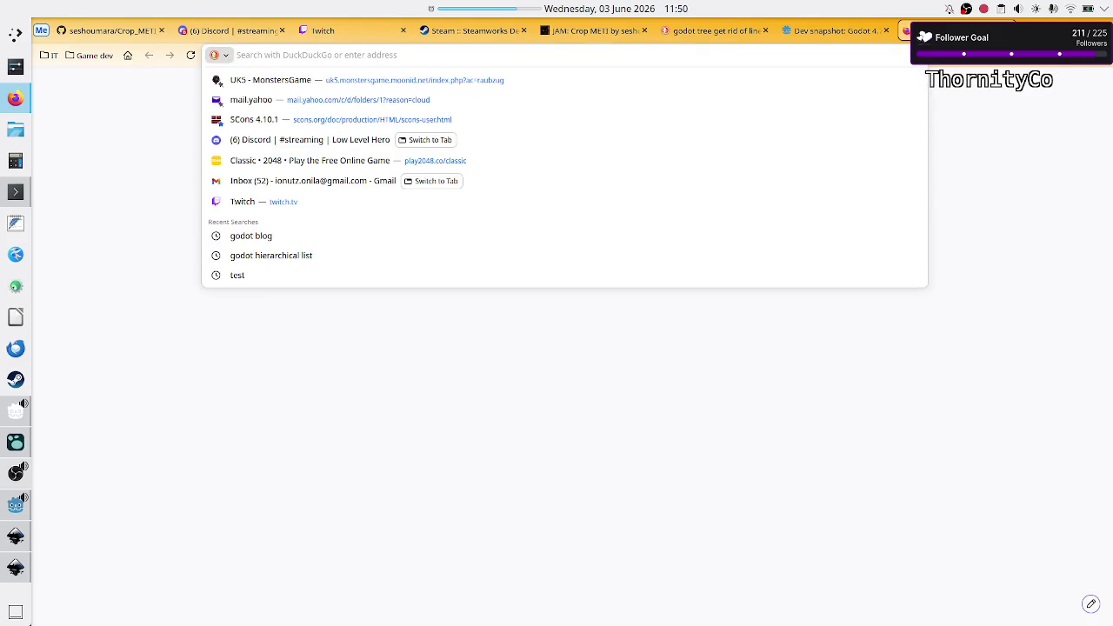
text(chec)
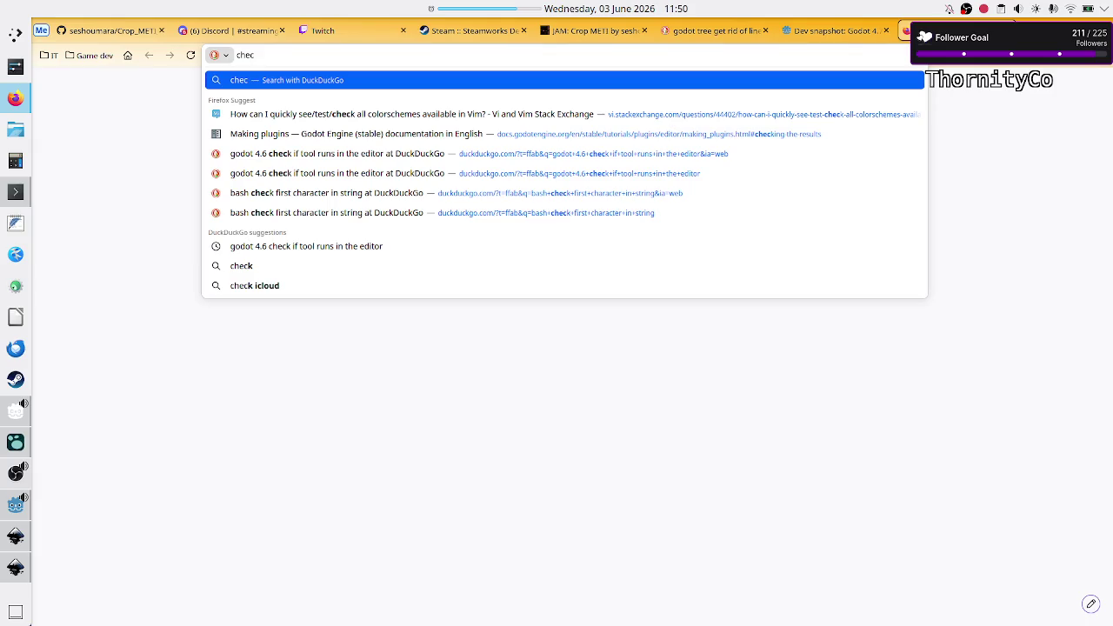
text(k)
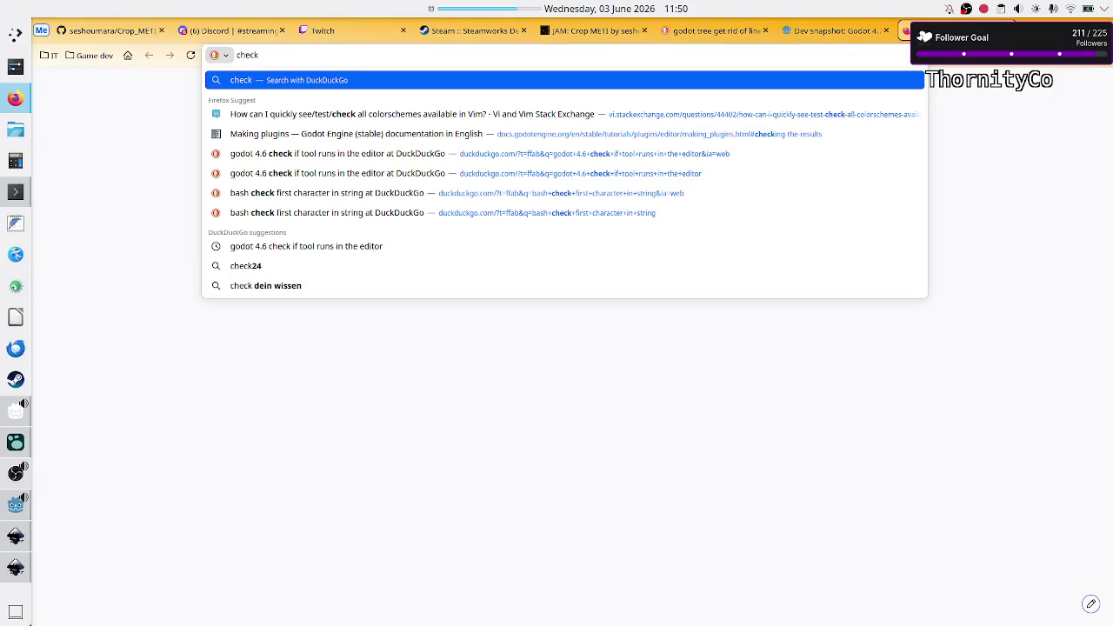
text( s)
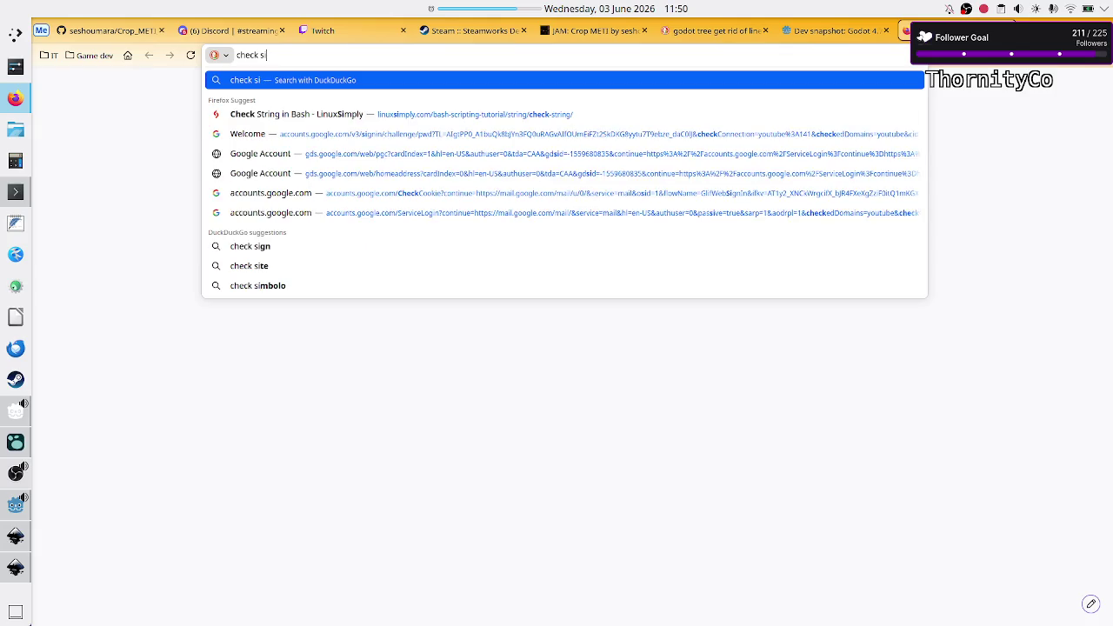
text(ymbol)
key(Return)
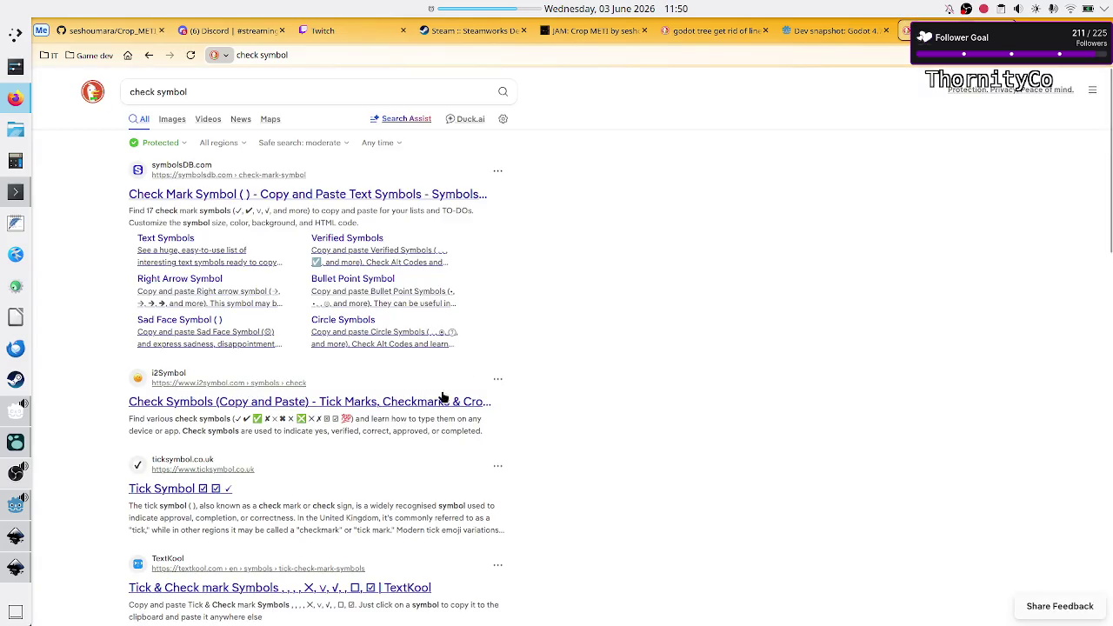
click(264, 90)
text(wiki)
key(Return)
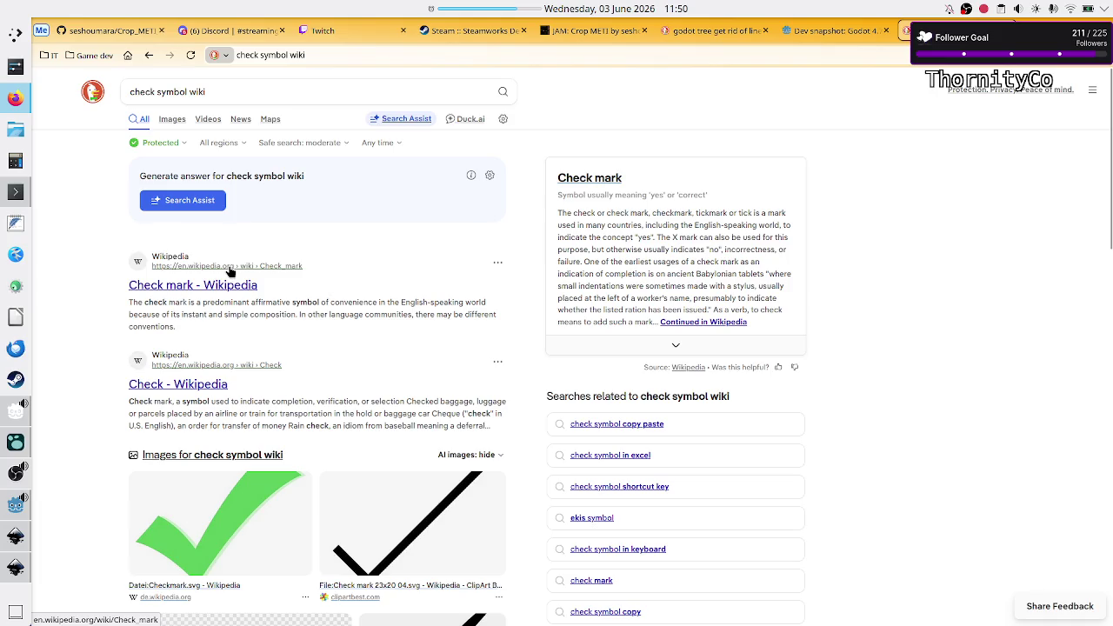
- Open the Wikipedia Check mark article, select its ✓ glyph, and return to Godot
click(216, 289)
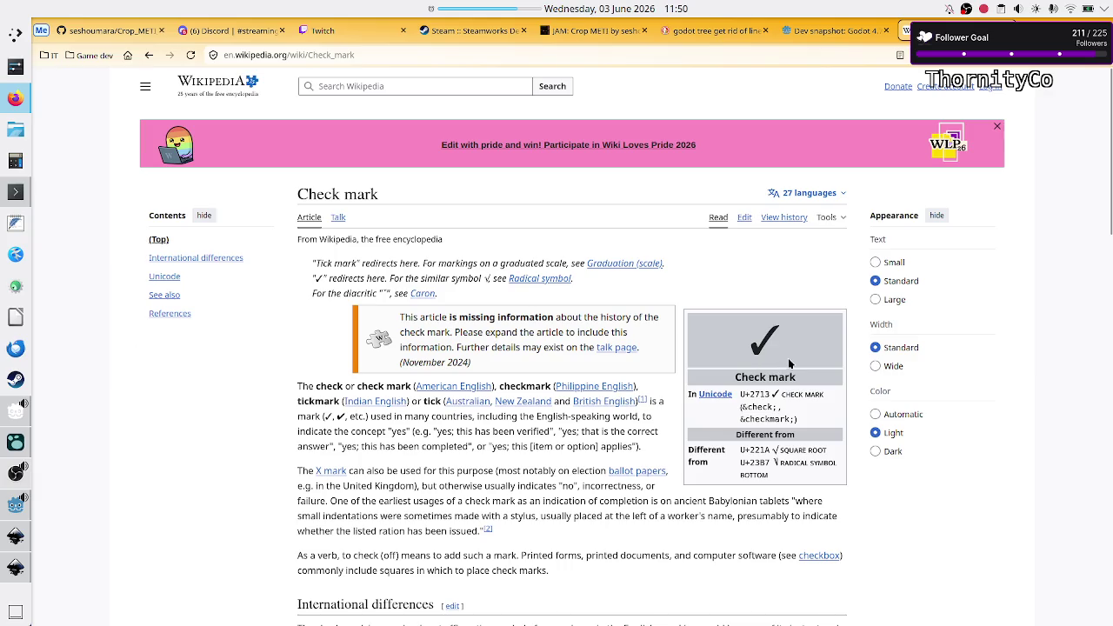
drag(754, 346, 772, 347)
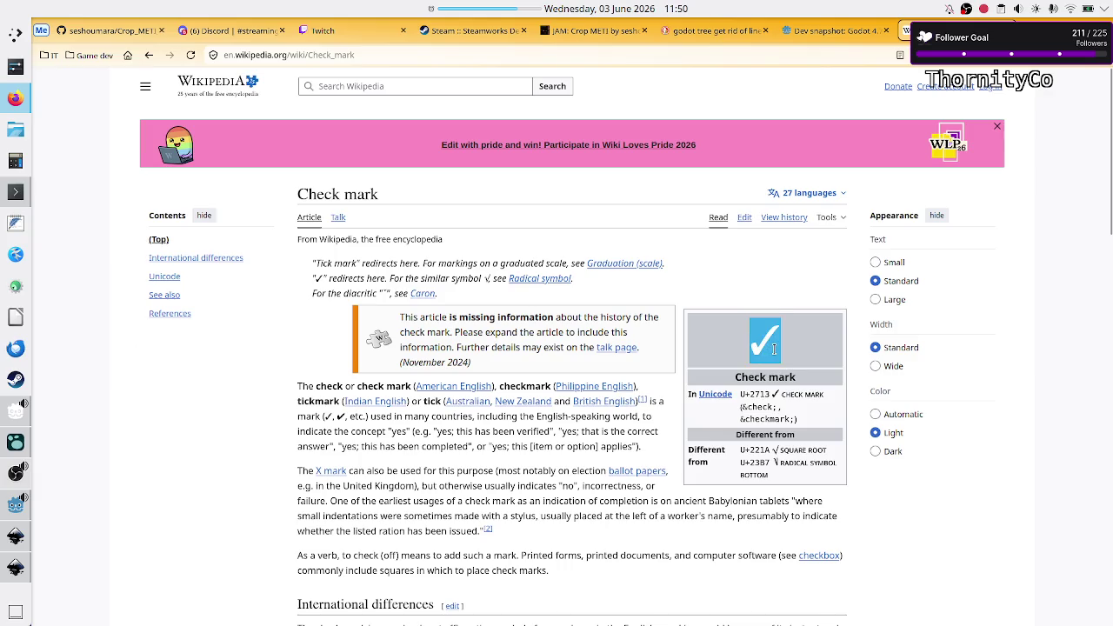
key(alt+Tab)
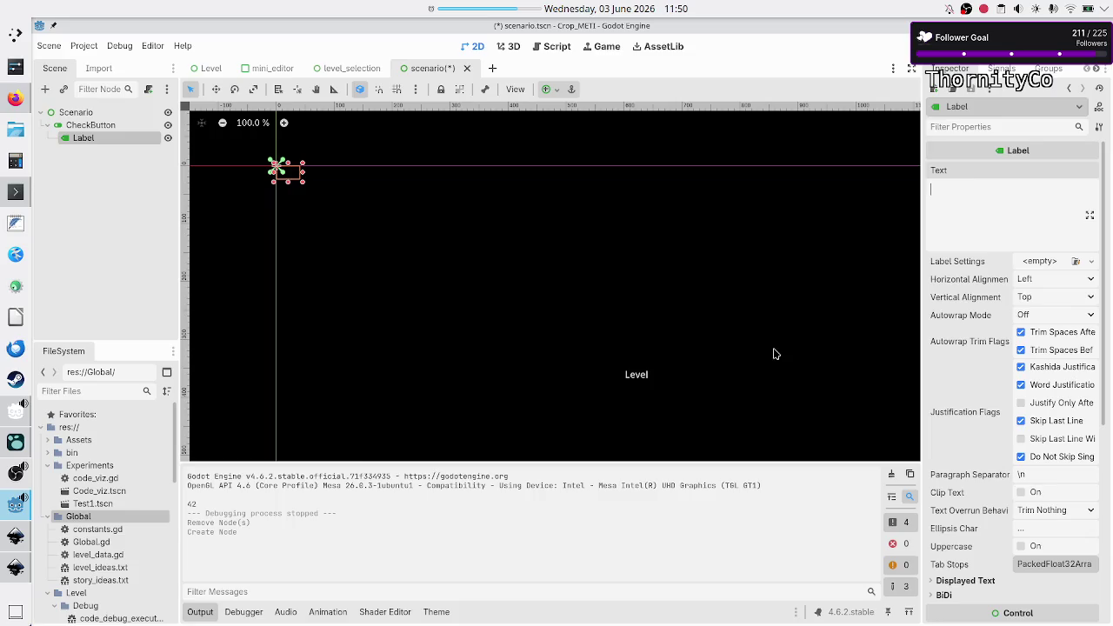
- Paste ✓ into the Label's text and set its Font Size override to 42
text(✓)
scroll(974, 395, down, 5)
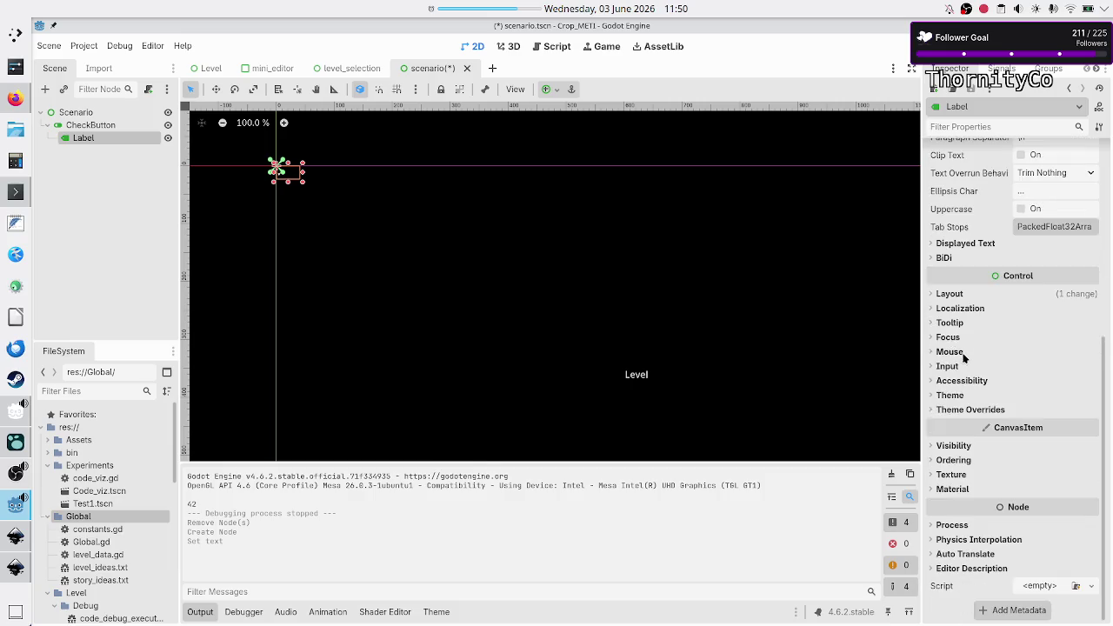
click(966, 409)
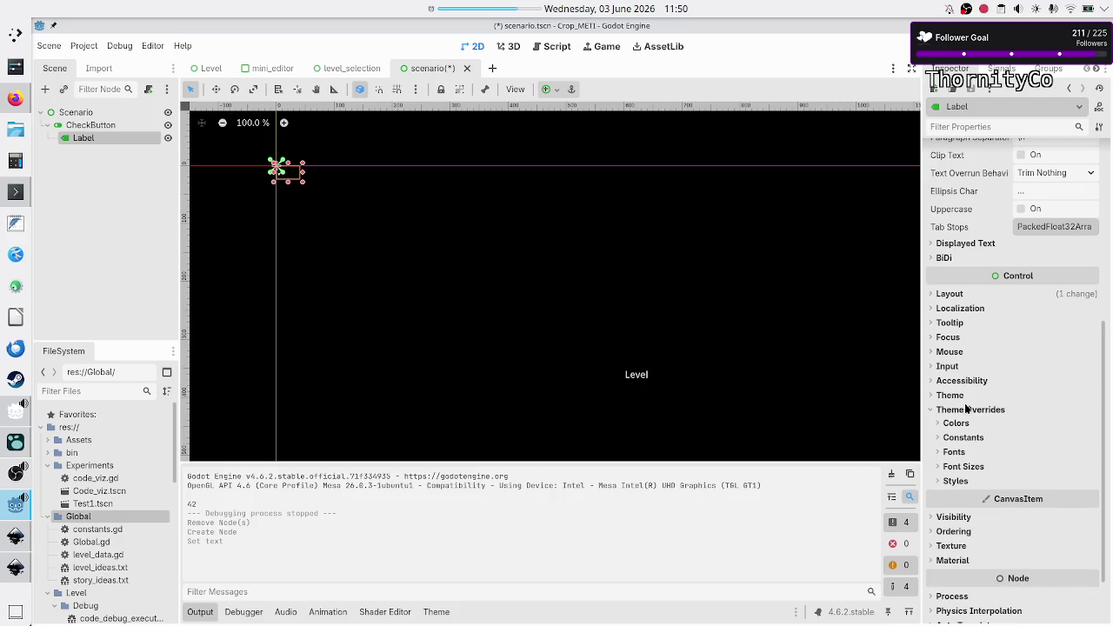
click(953, 452)
click(954, 452)
click(962, 466)
click(1056, 480)
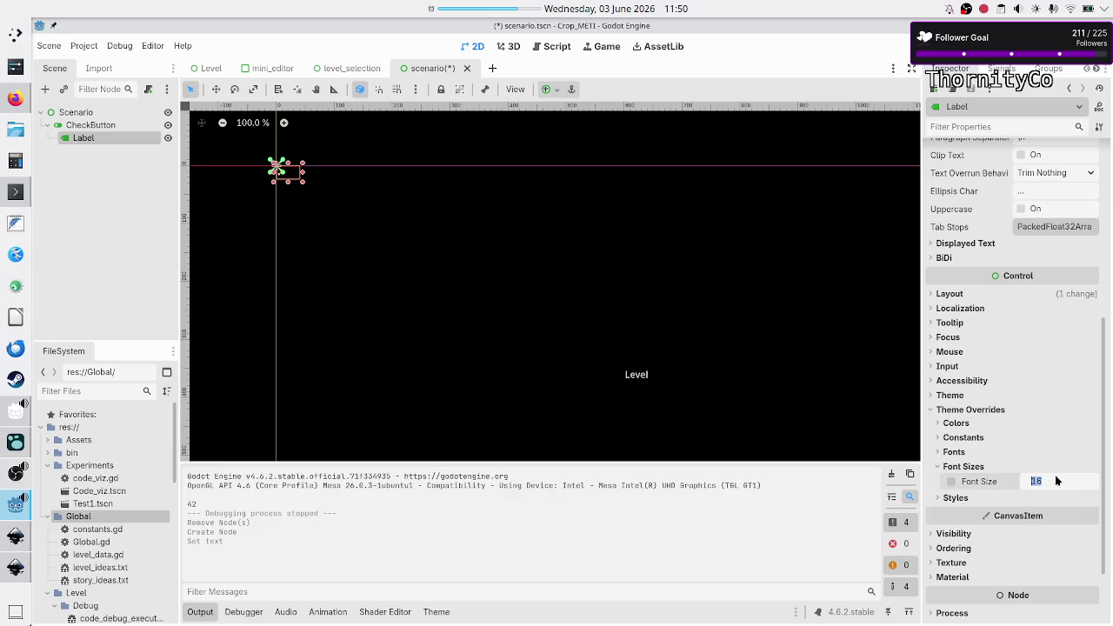
text(42)
key(Return)
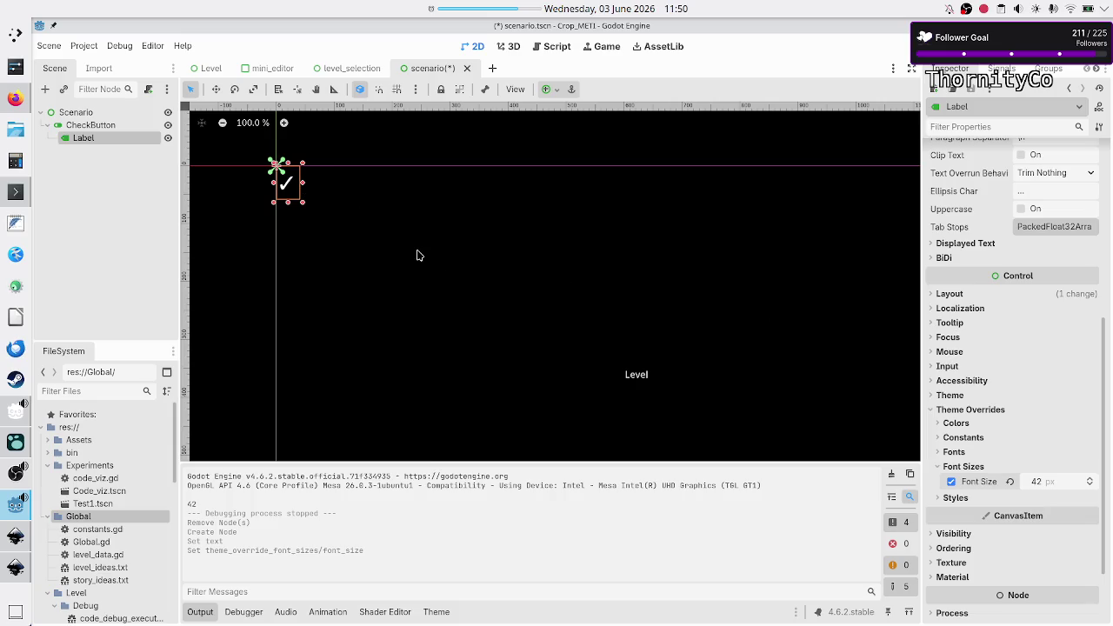
- Hide the Output panel, then switch to the Inkscape level-selection mockup
scroll(981, 300, up, 5)
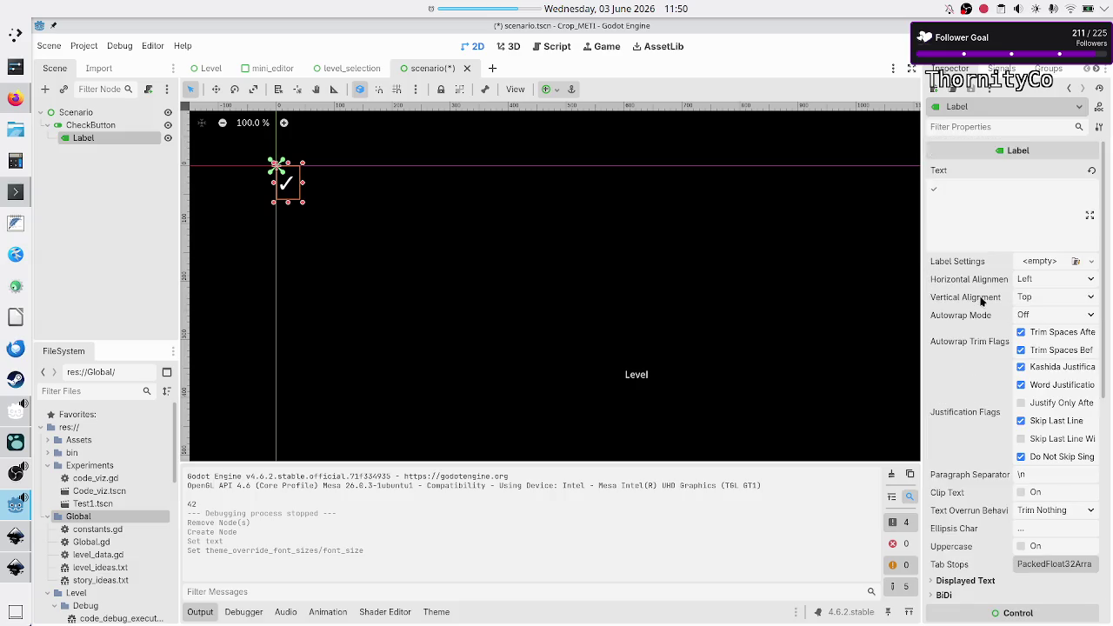
click(200, 611)
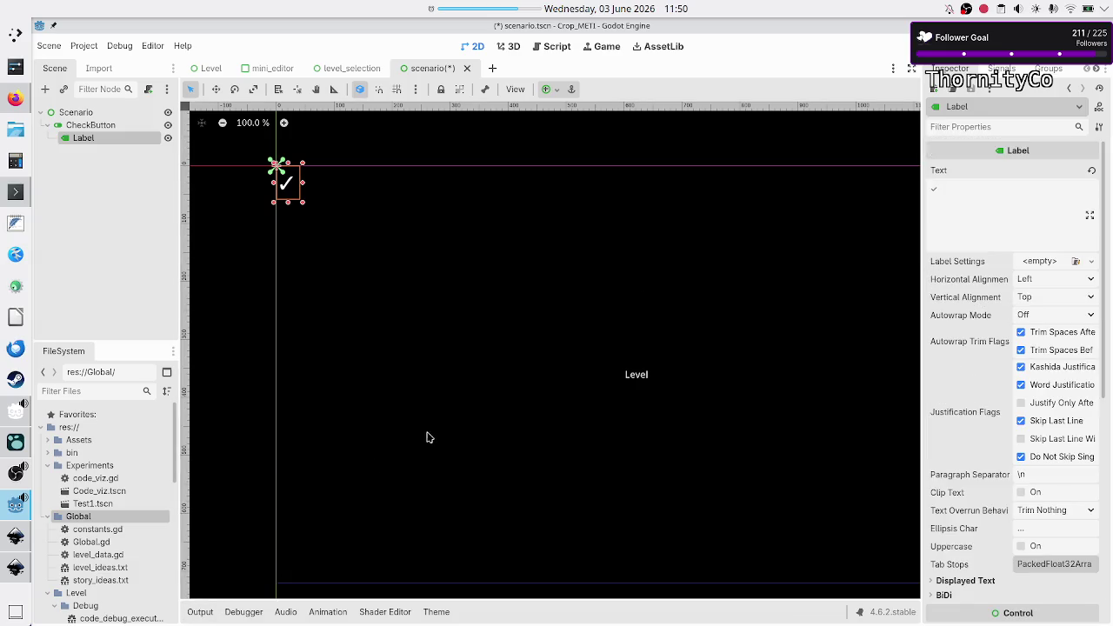
scroll(426, 437, down, 2)
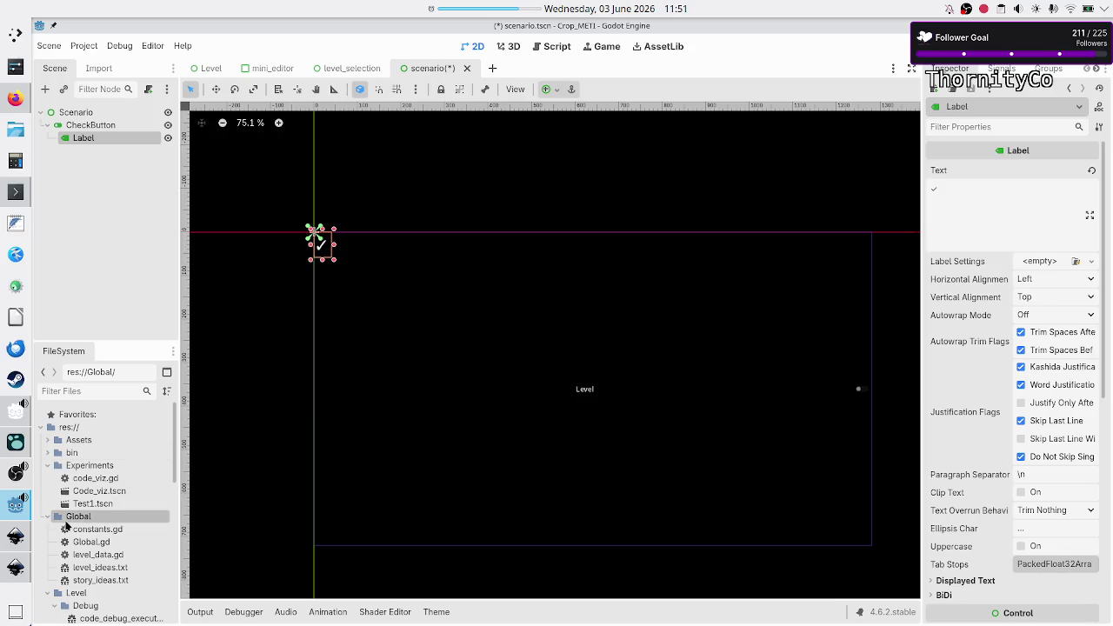
click(15, 541)
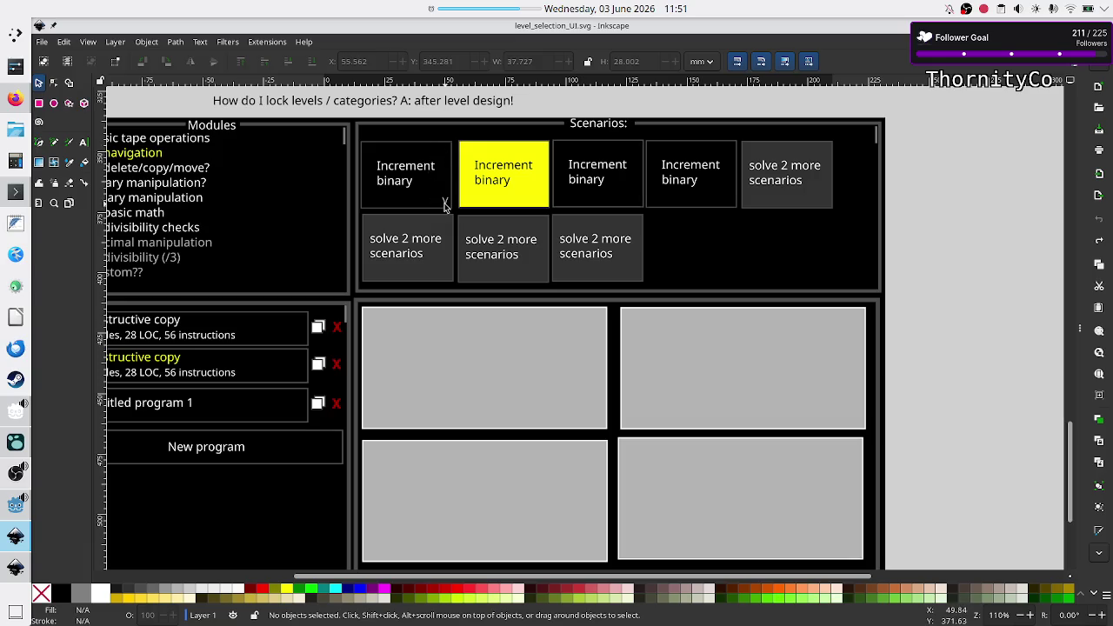
- Return from the mockup's scenario buttons to the Godot editor
key(alt+Tab)
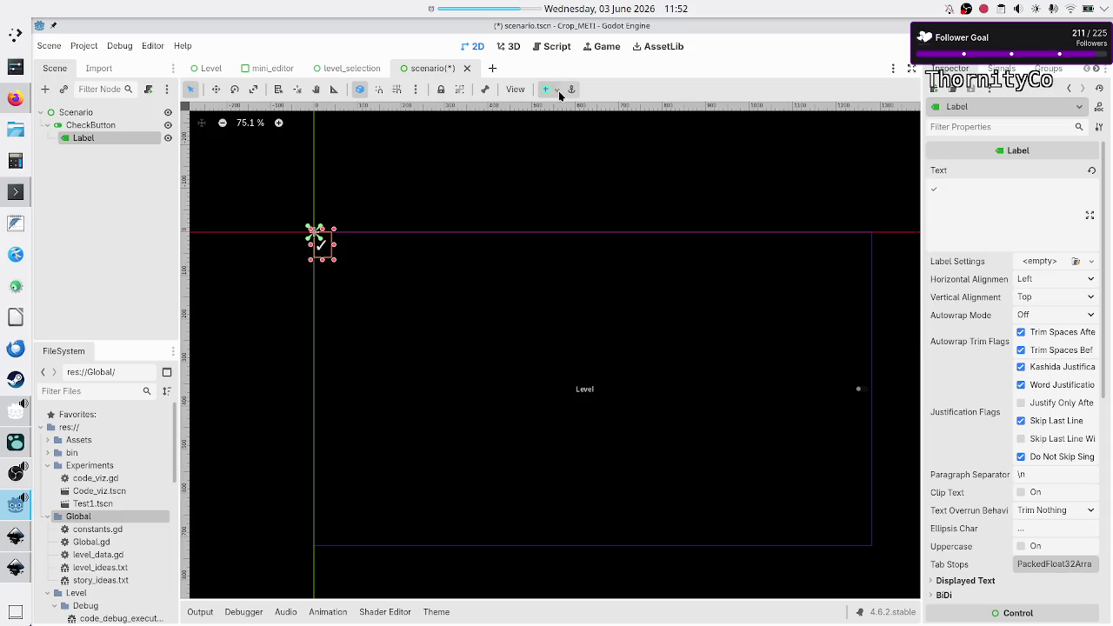
- Anchor the ✓ Label to the CheckButton's bottom-right corner
click(553, 90)
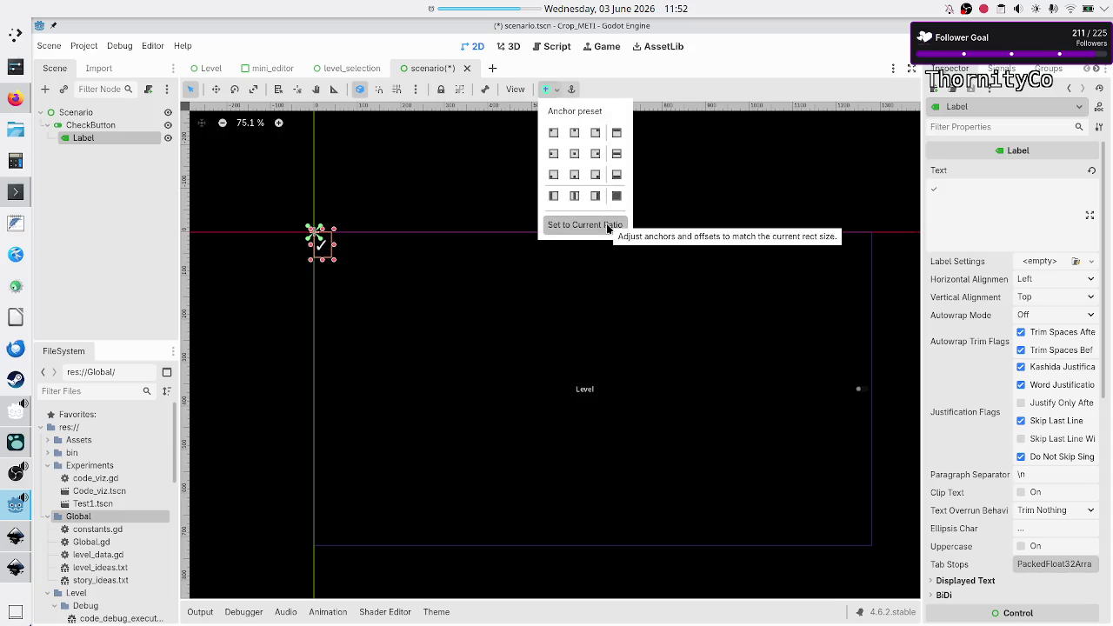
click(596, 176)
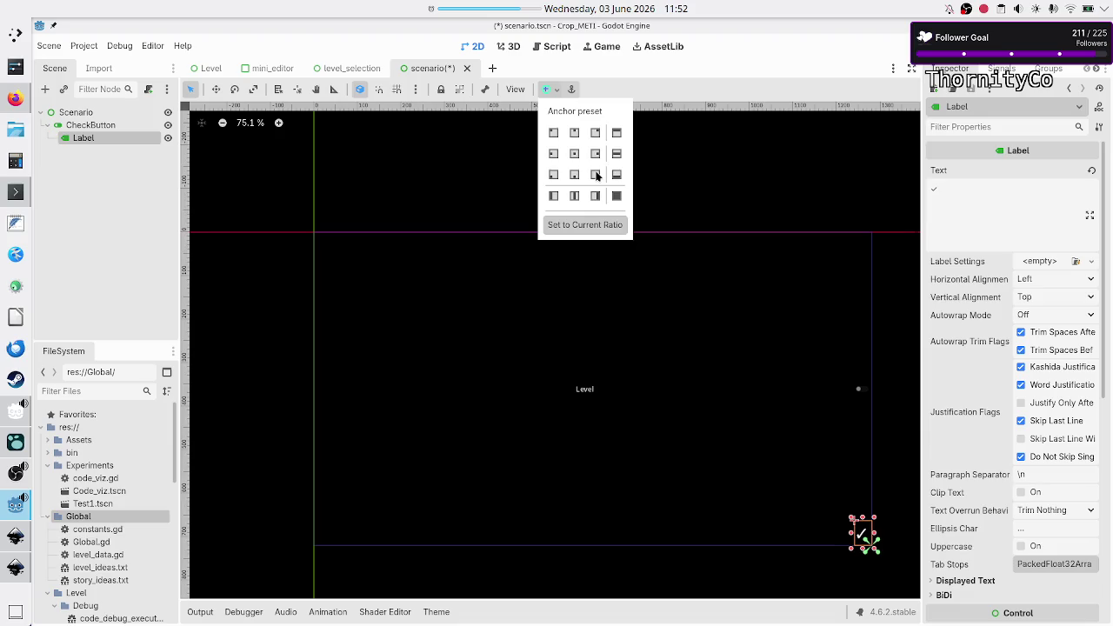
click(144, 261)
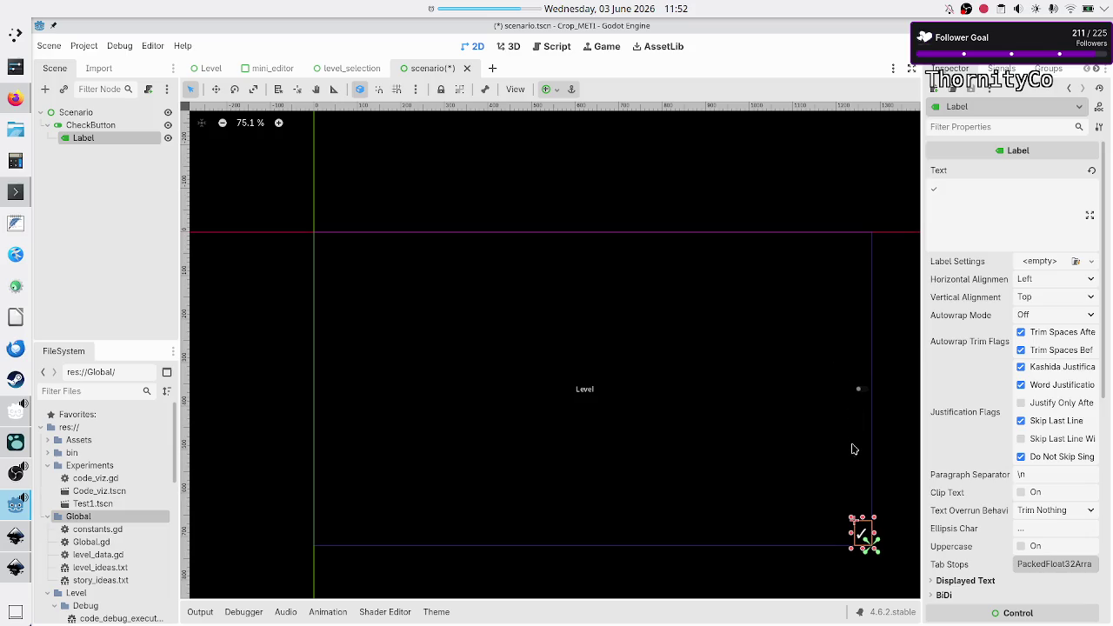
- Switch the Label's Anchors Preset to Custom and reveal its anchor points and offsets
scroll(978, 478, down, 5)
click(949, 453)
scroll(985, 539, down, 10)
scroll(1030, 377, up, 3)
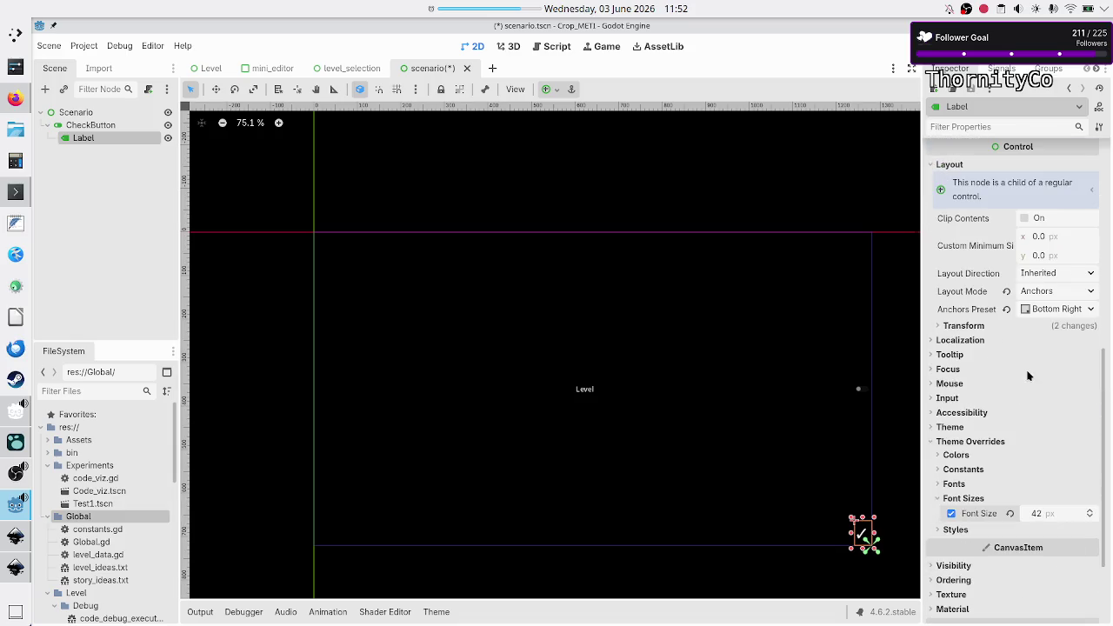
click(1058, 313)
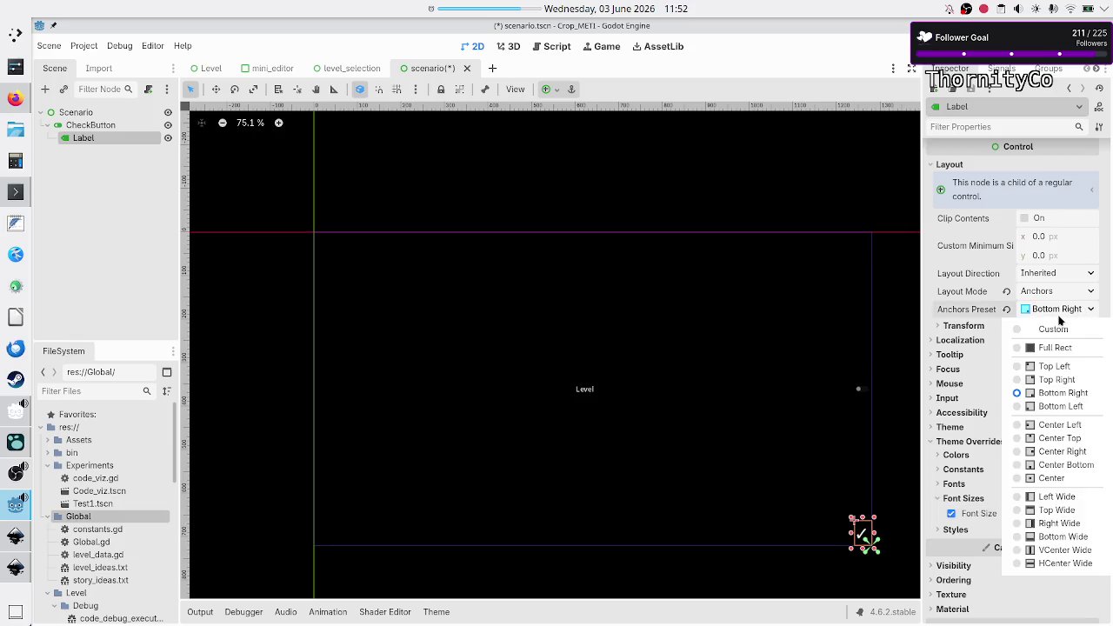
click(1051, 330)
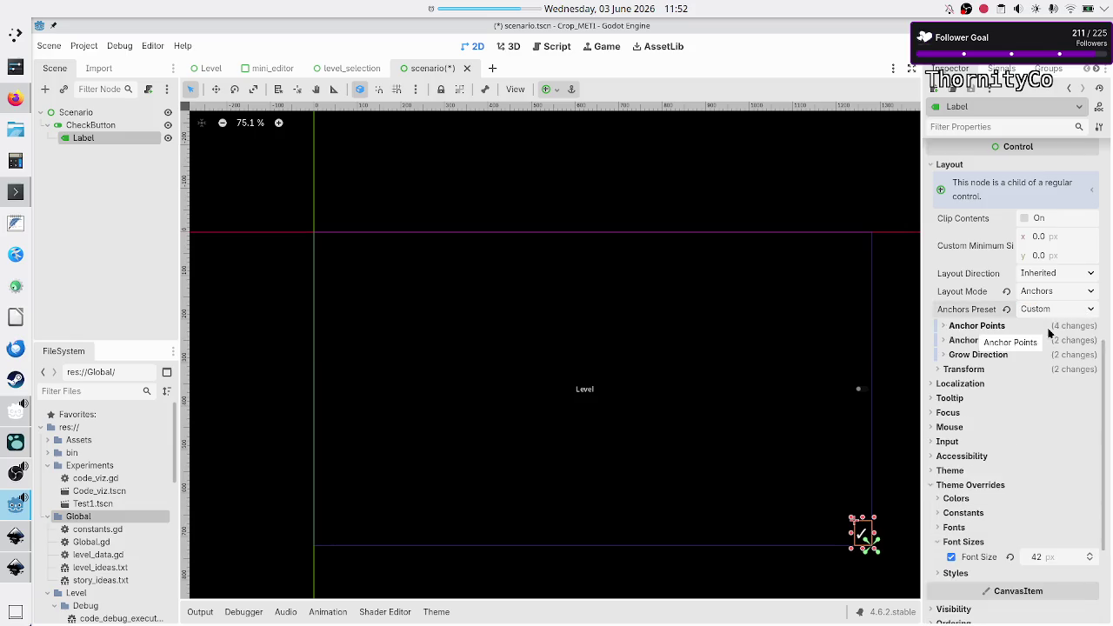
click(990, 329)
click(985, 411)
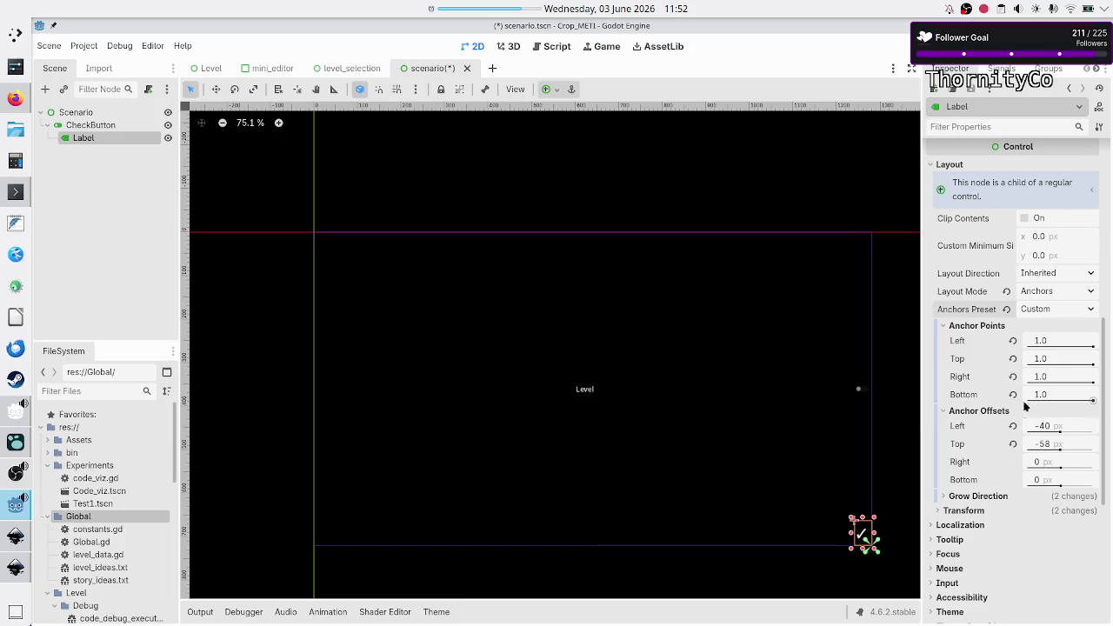
- Zero the Label's left and top offsets and enter first anchor values: Left 0.8, Right 0.9
click(1012, 426)
click(1013, 446)
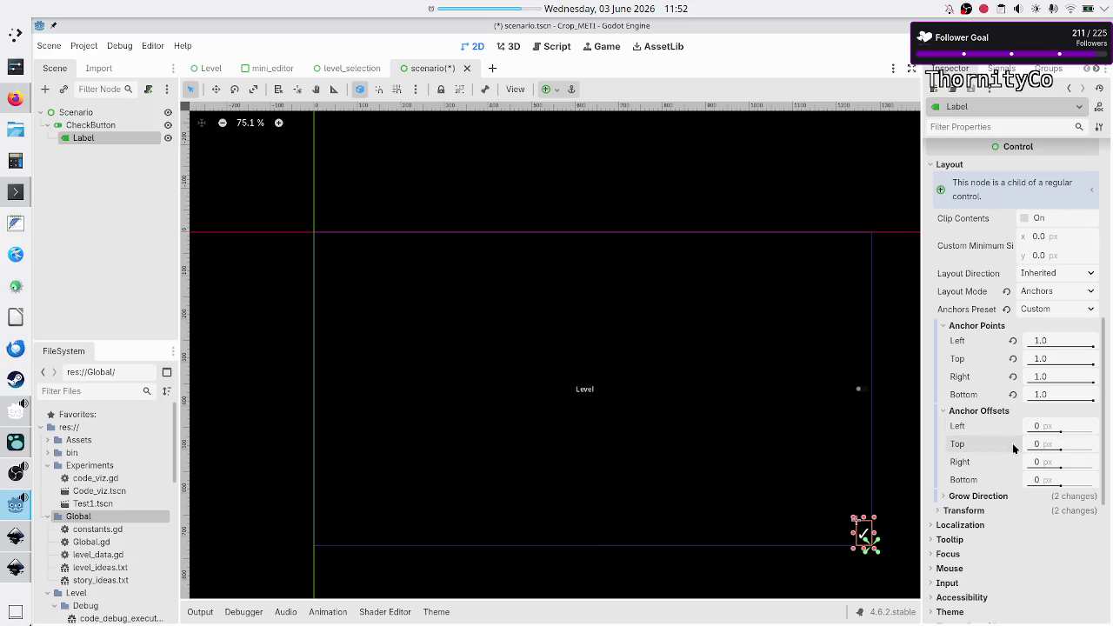
click(1049, 341)
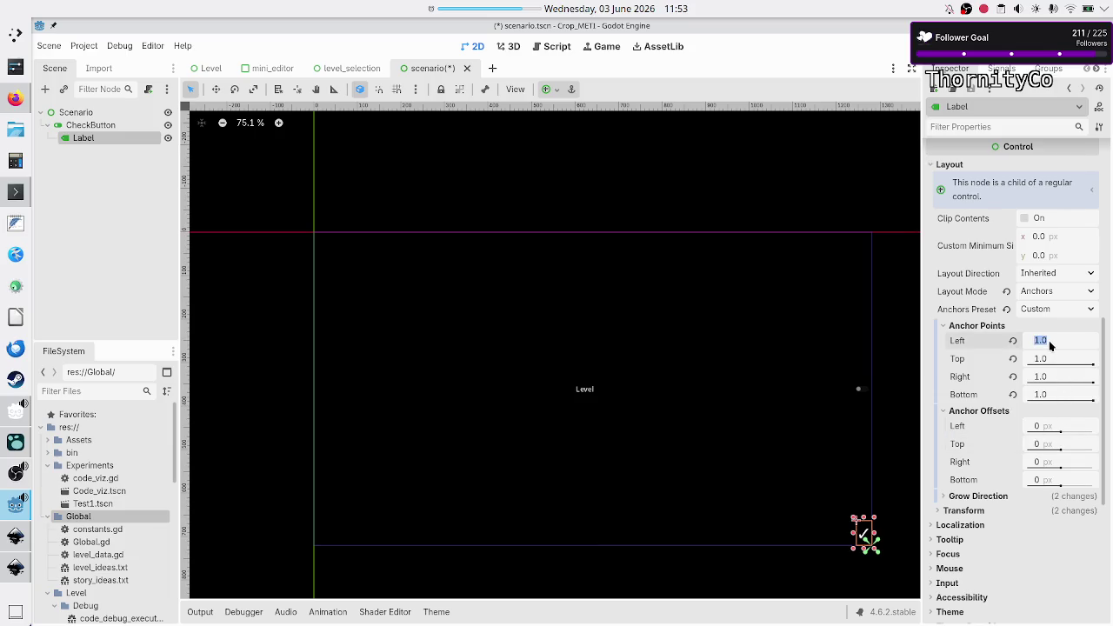
text(0.)
text(8)
key(Return)
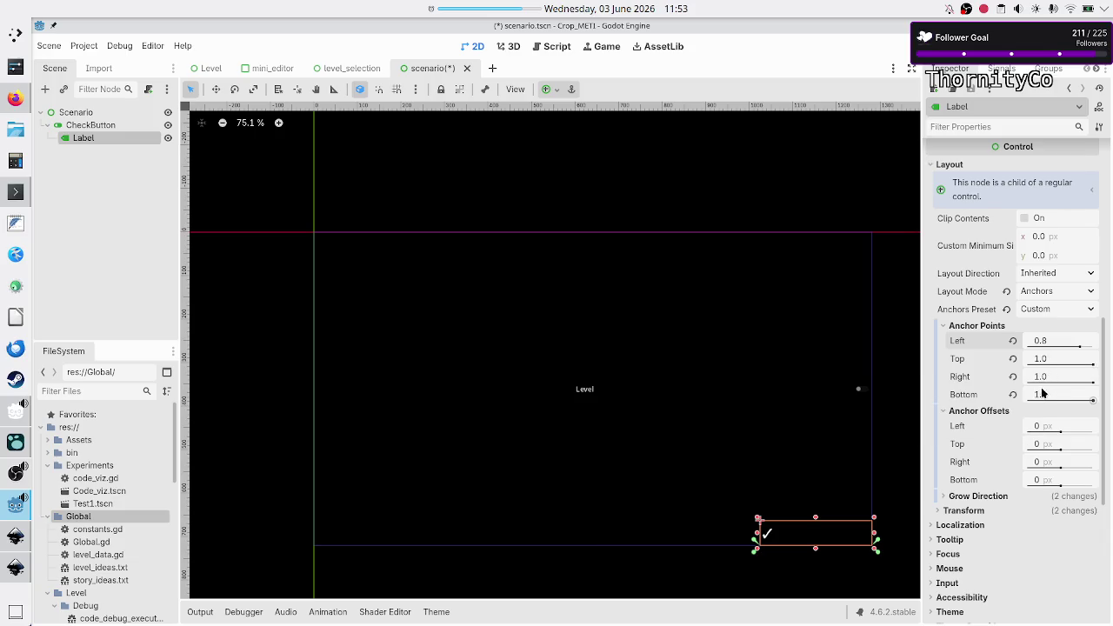
click(1051, 377)
text(0.9)
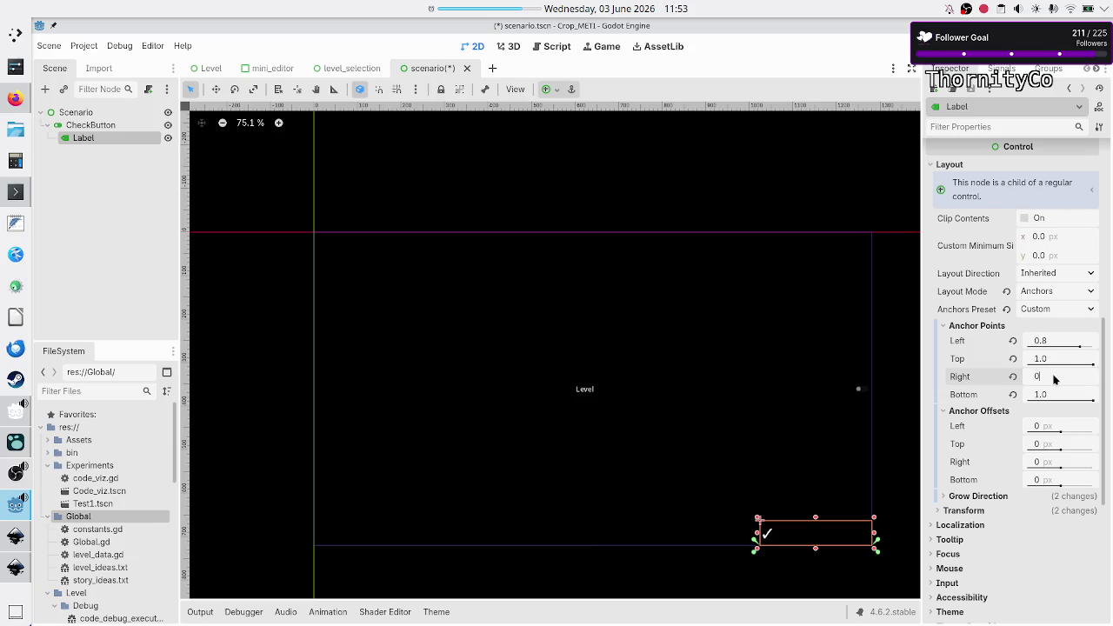
key(Return)
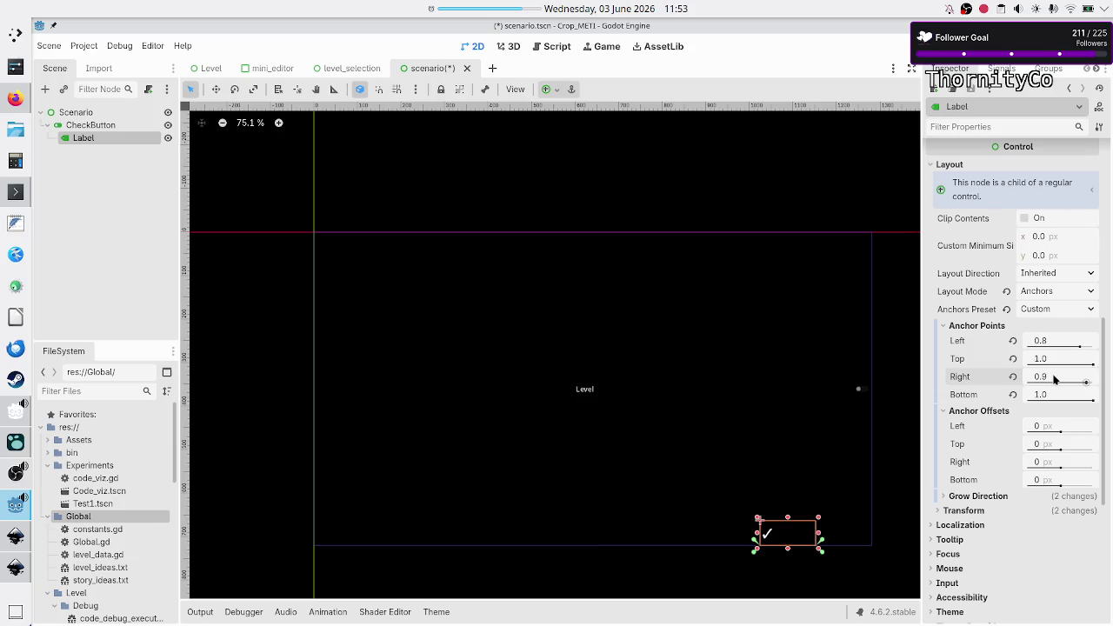
- Correct the anchor points to Left 0.9, Right 1.0 and Top 0.9
click(1065, 340)
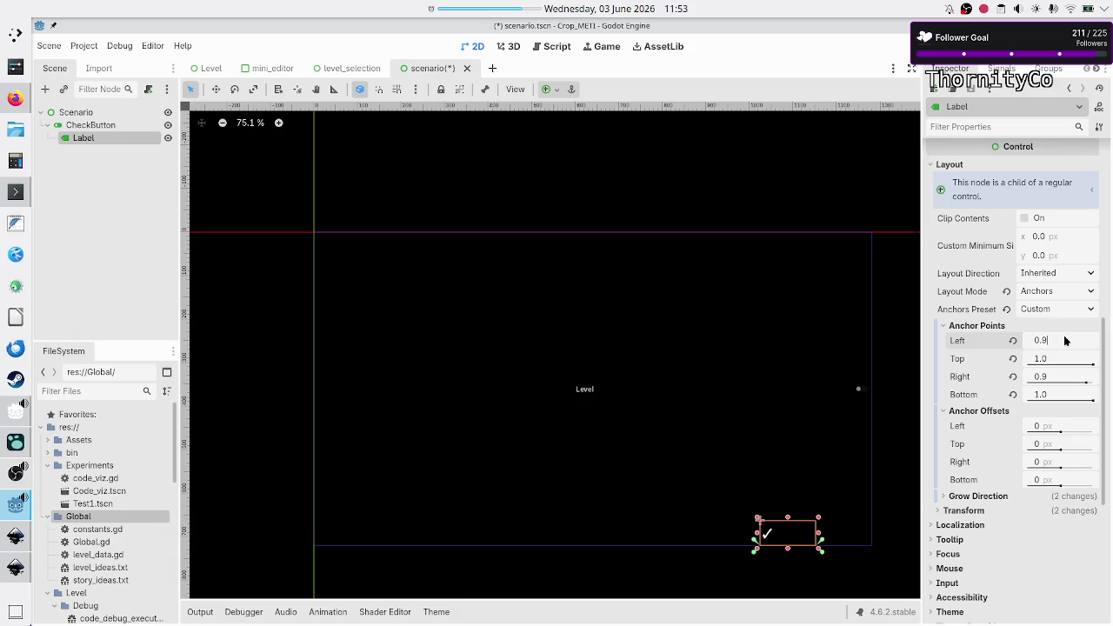
key(Return)
click(1057, 375)
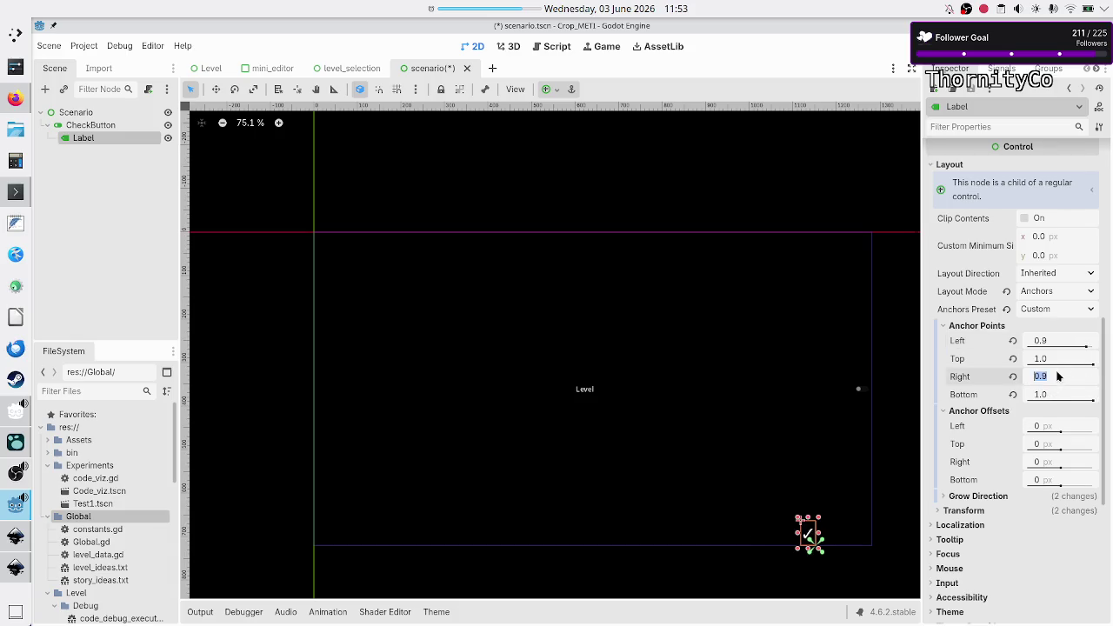
text(1)
key(Return)
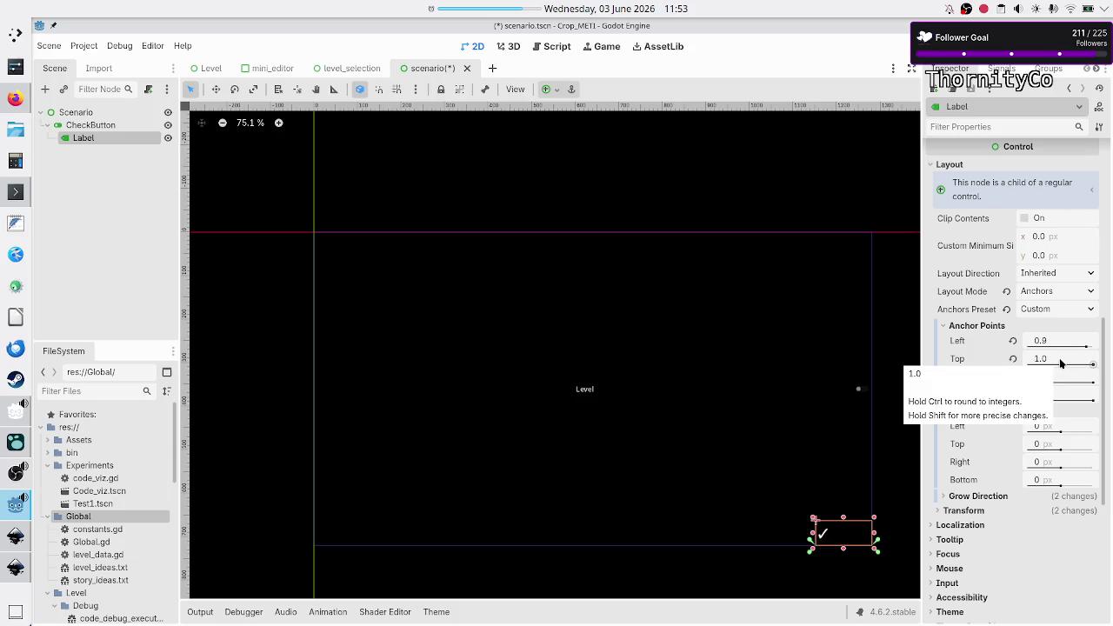
click(1060, 361)
text(0)
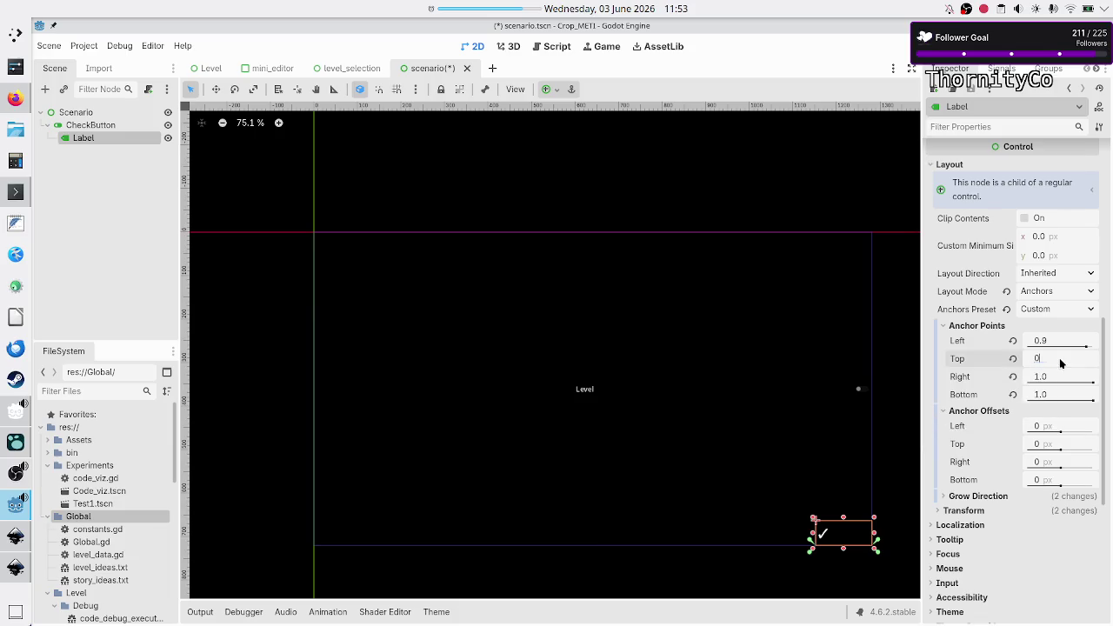
text(.9)
key(Return)
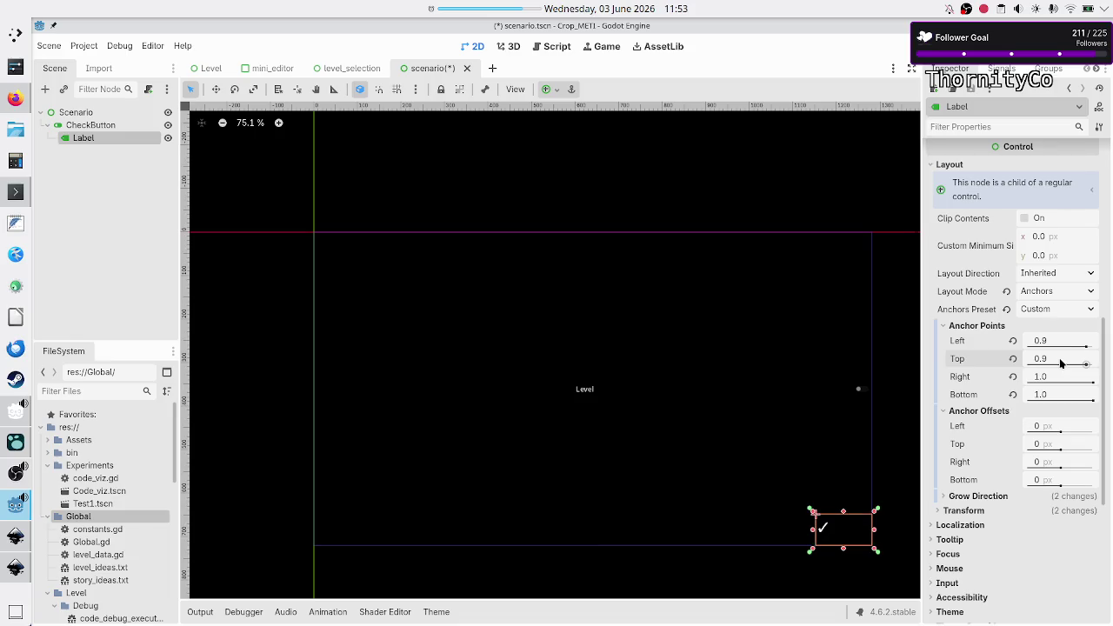
scroll(1004, 228, up, 2)
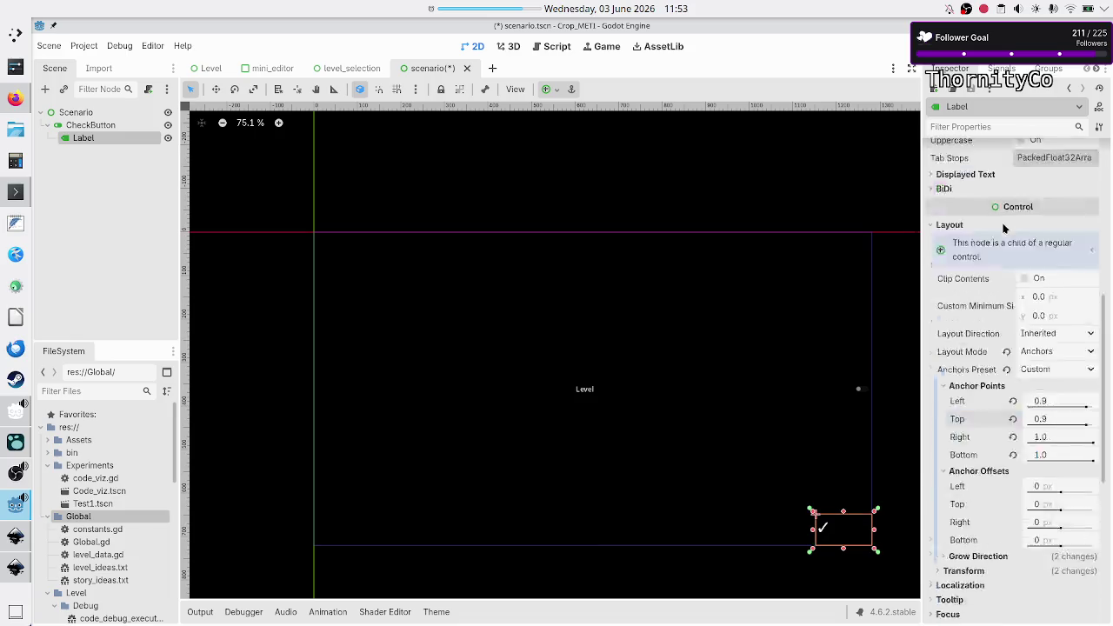
- Set the ✓ Label's Horizontal and Vertical Alignment to Center, then hide the Label
scroll(1004, 227, up, 10)
click(1070, 278)
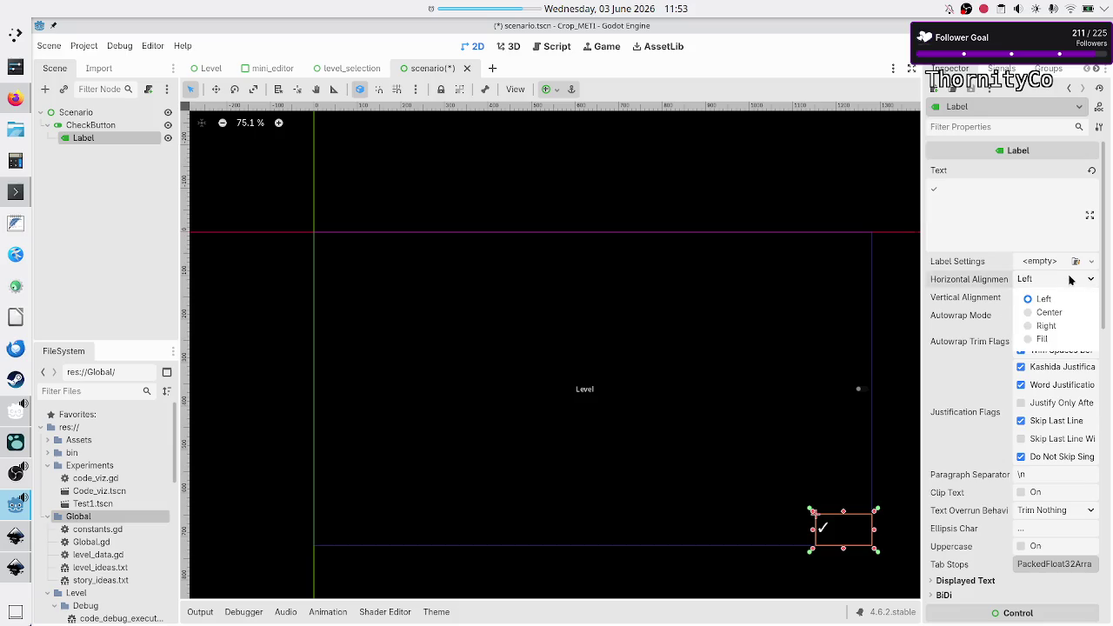
click(1042, 312)
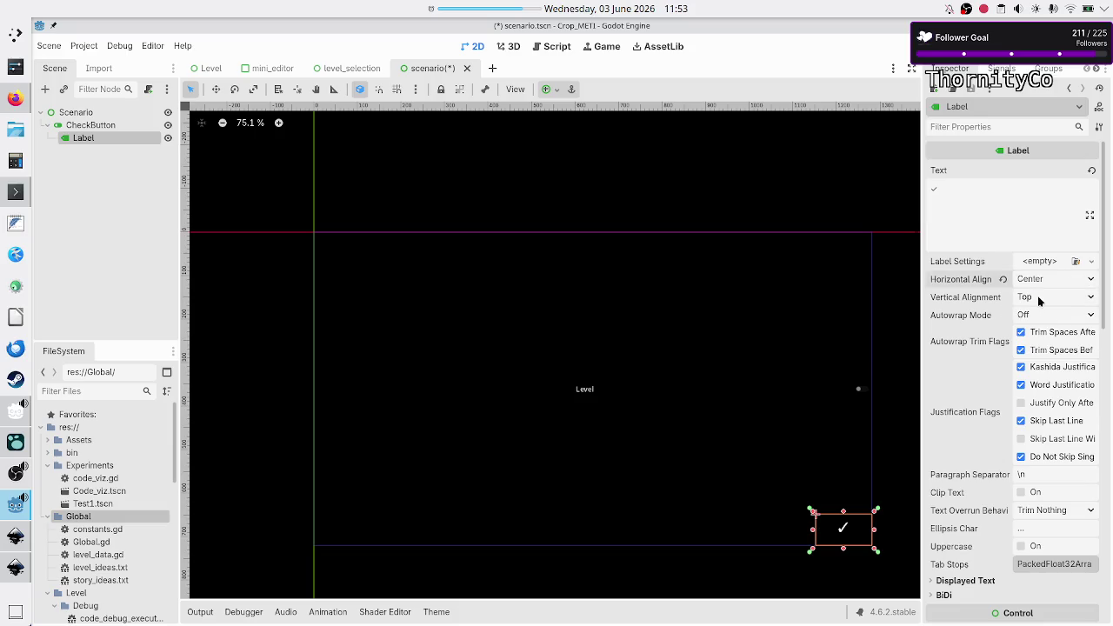
click(1039, 300)
click(1035, 335)
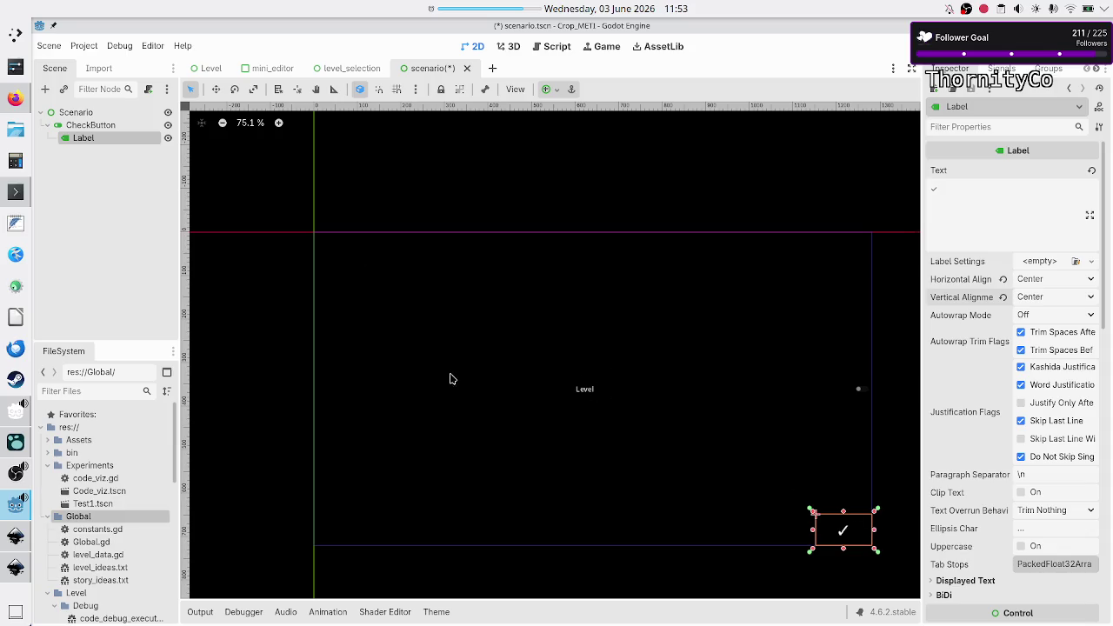
click(167, 138)
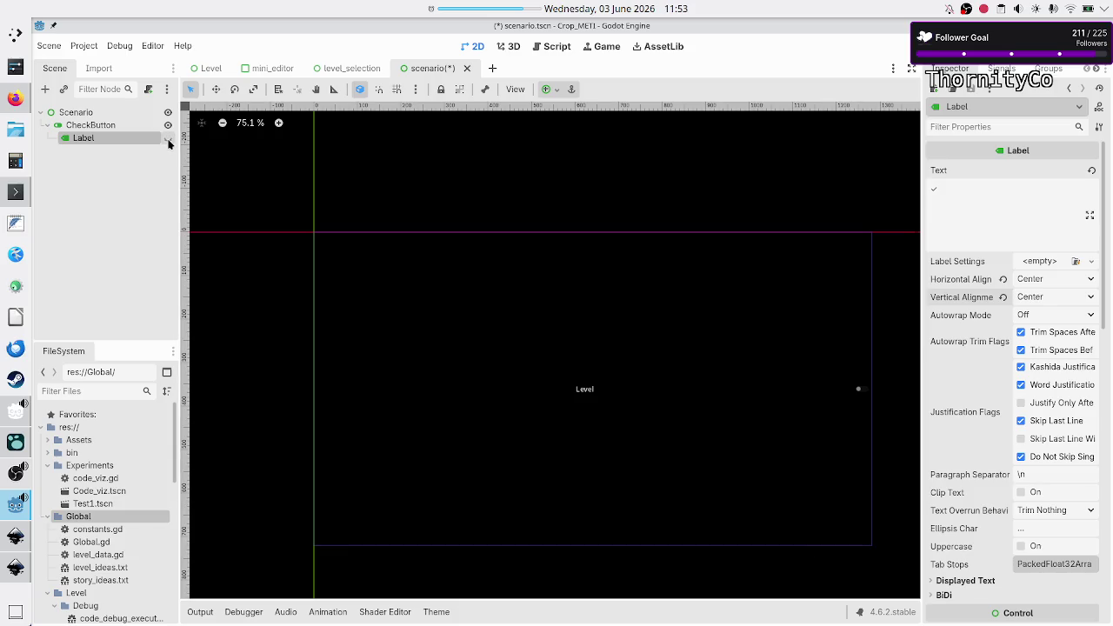
- Attach a newly created scenario.gd script to the Scenario root node
click(127, 187)
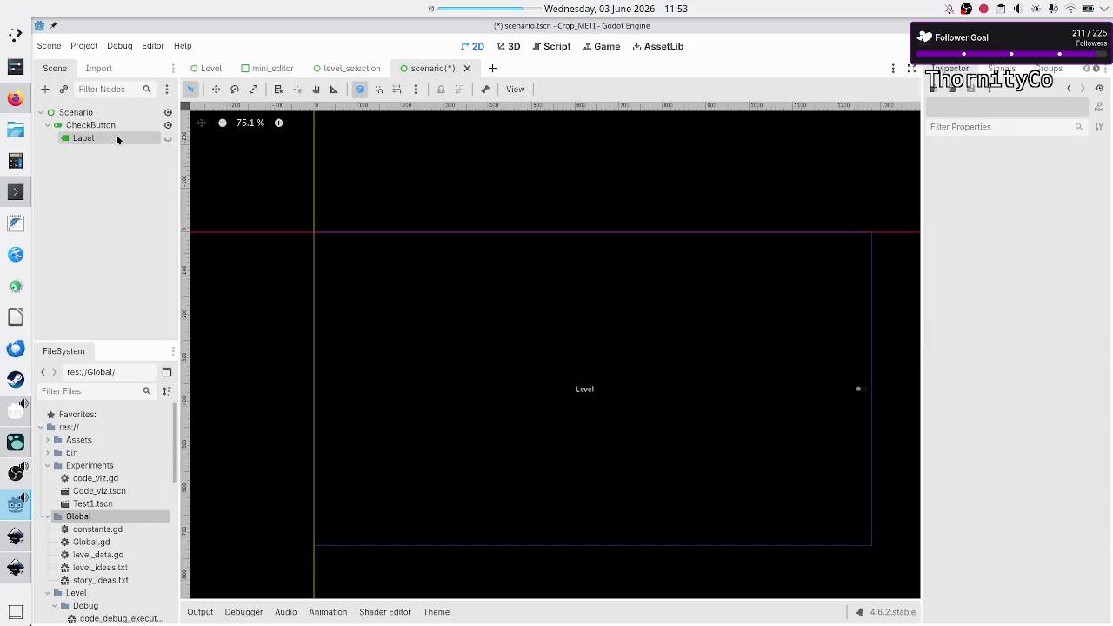
click(134, 112)
right_click(134, 113)
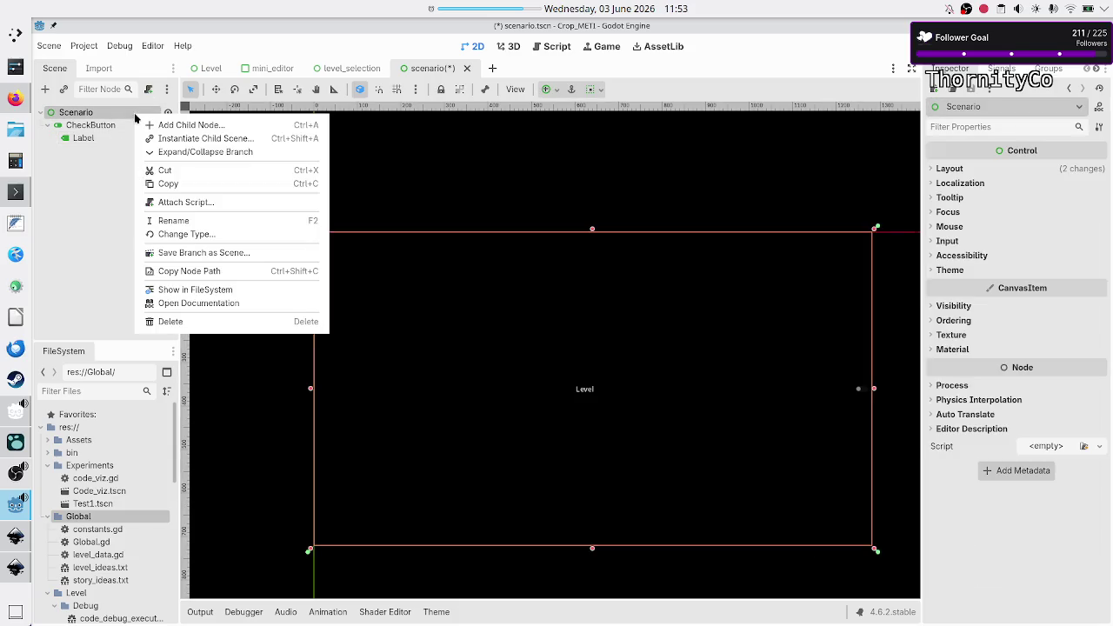
click(186, 202)
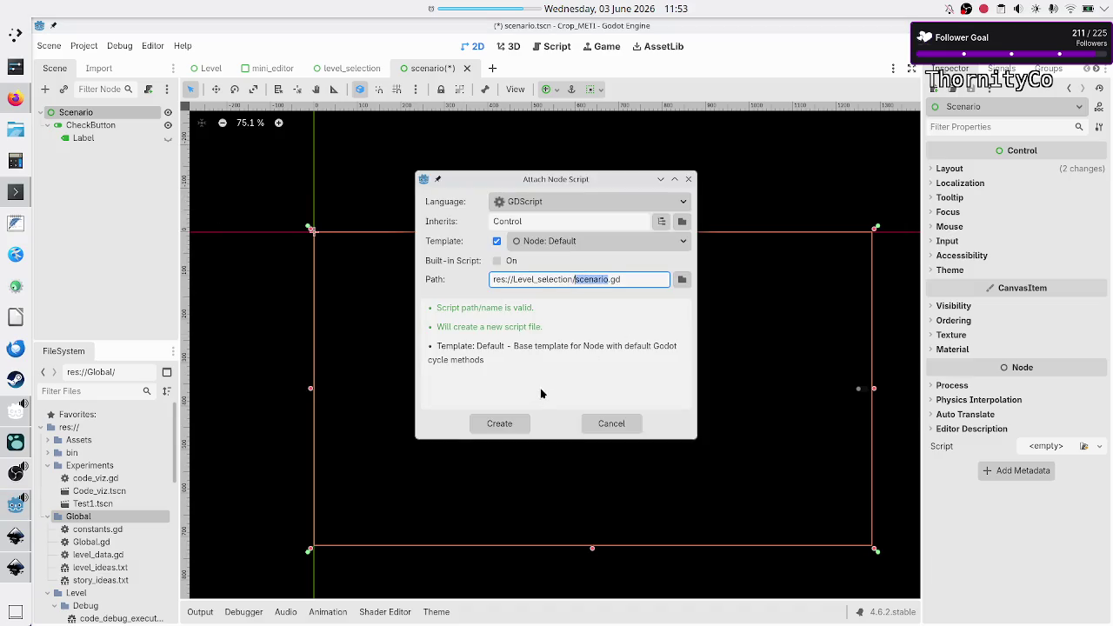
click(515, 423)
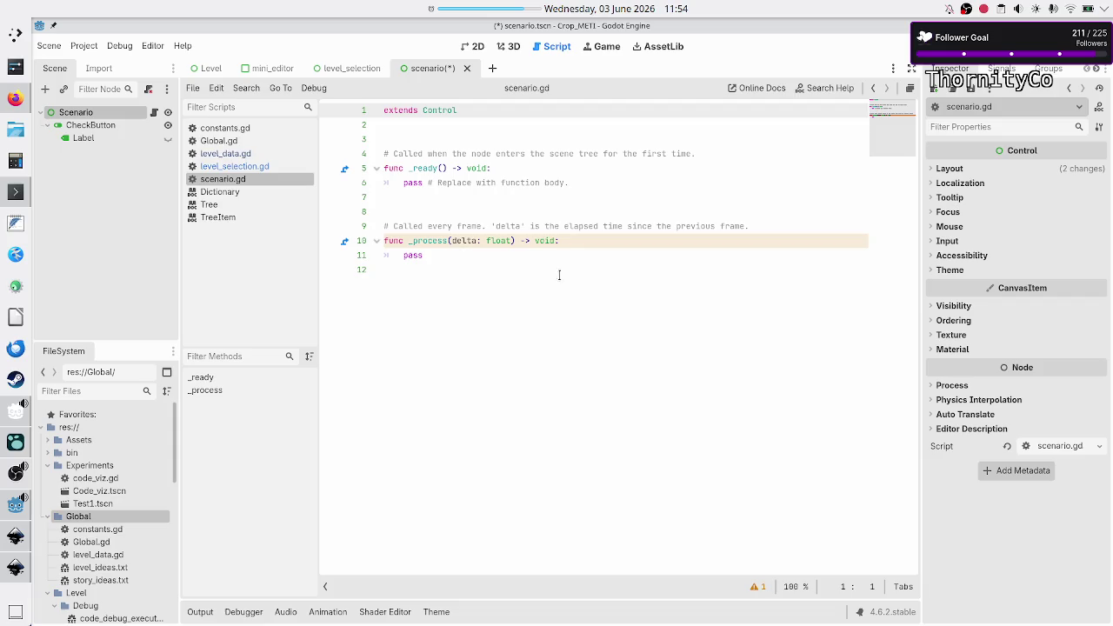
click(515, 195)
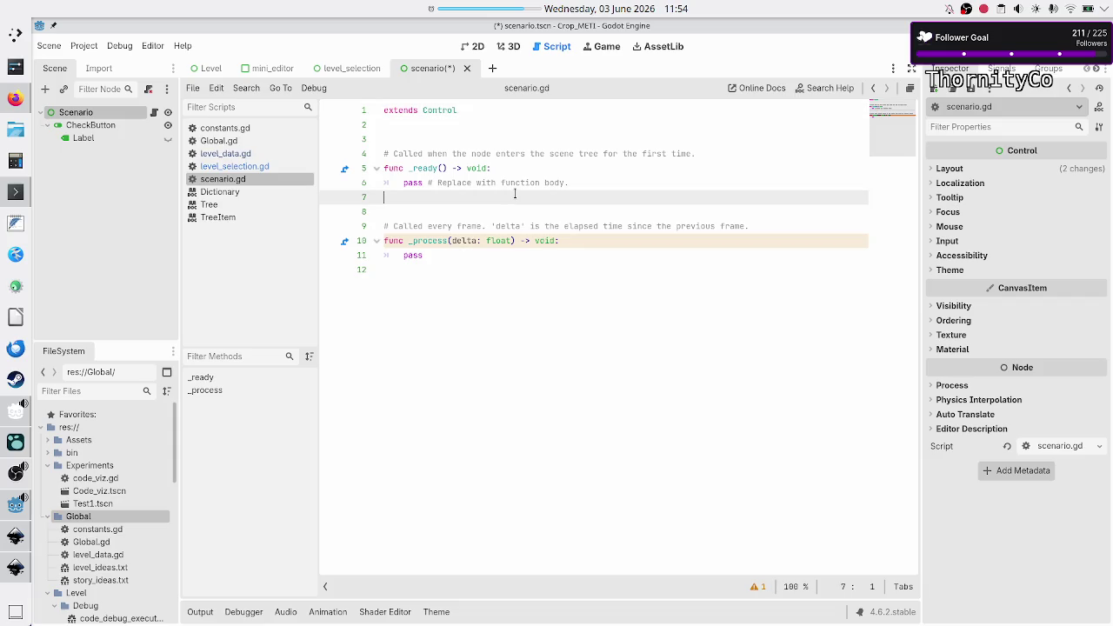
- Rename the Label node to Solved and enable Access as Unique Name on it
click(119, 139)
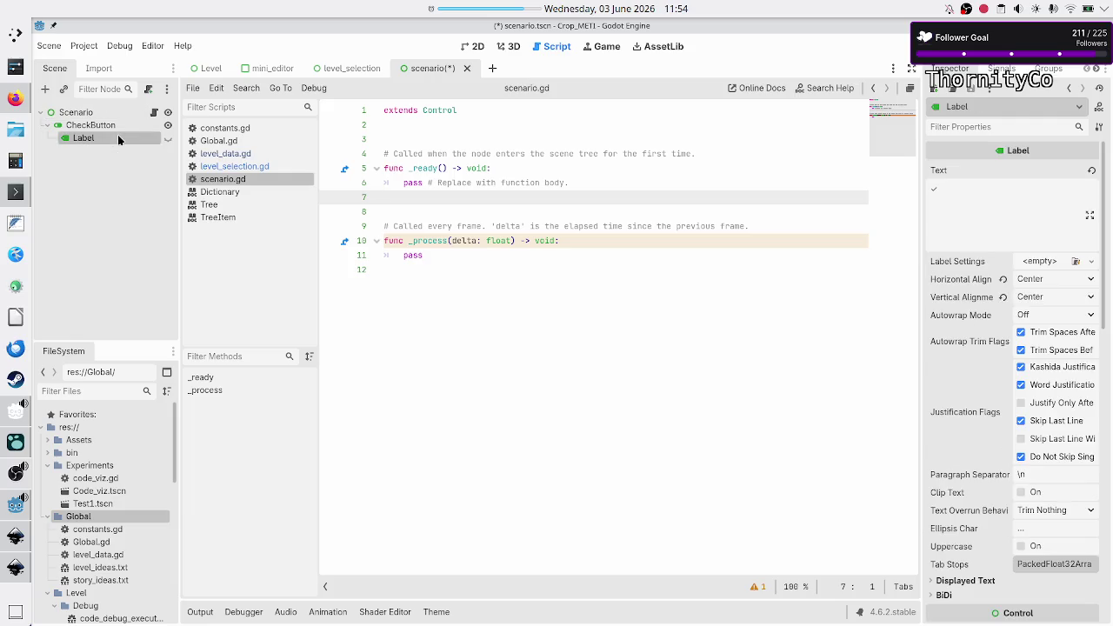
double_click(112, 132)
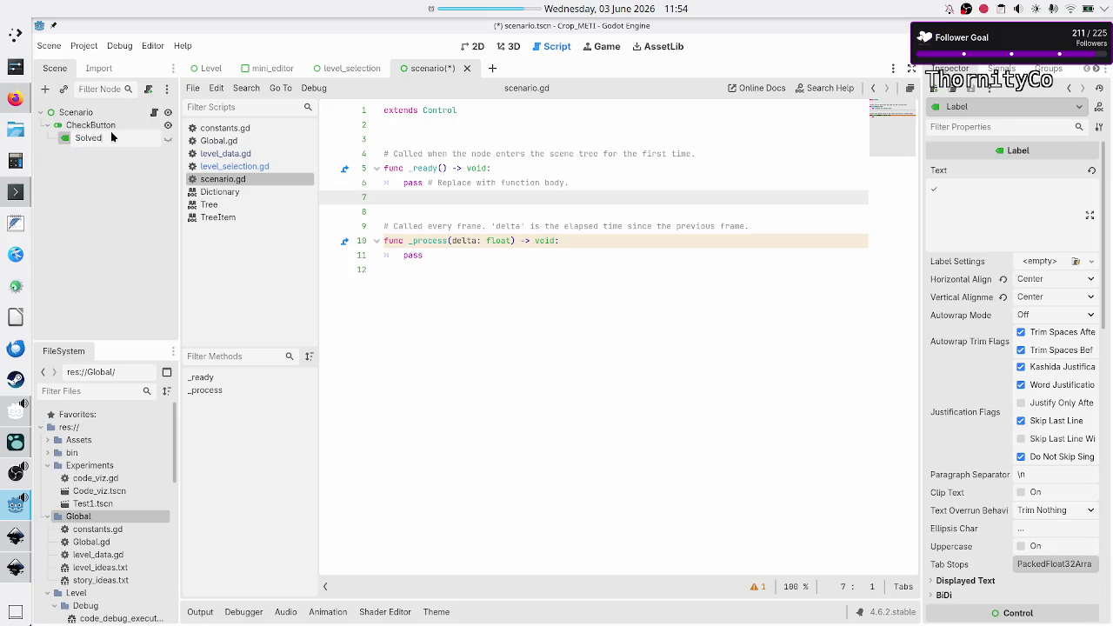
click(111, 136)
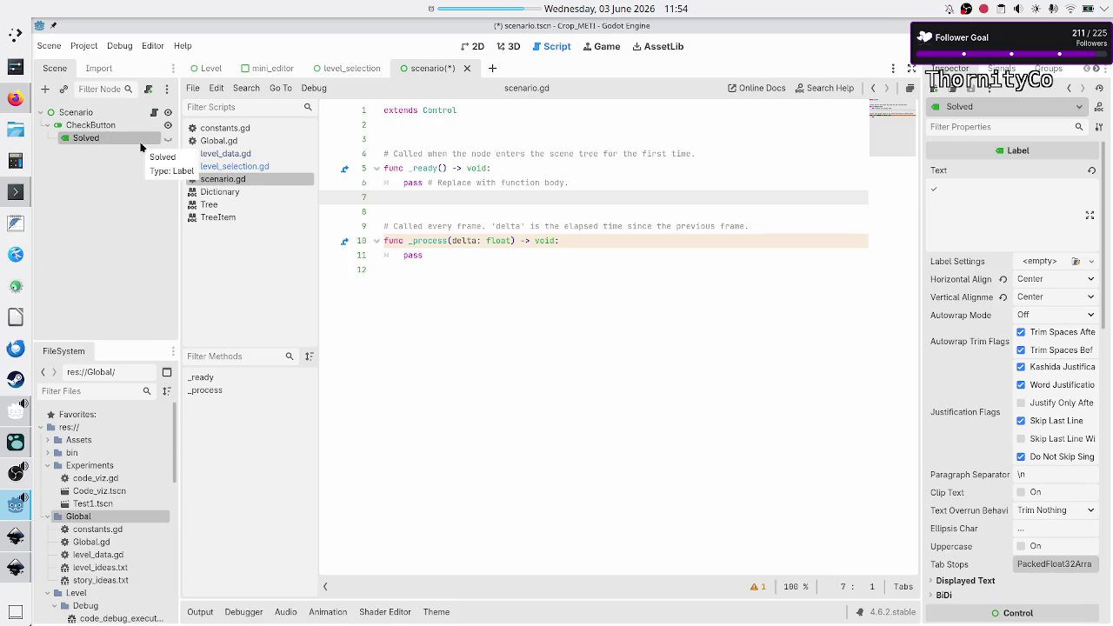
right_click(140, 144)
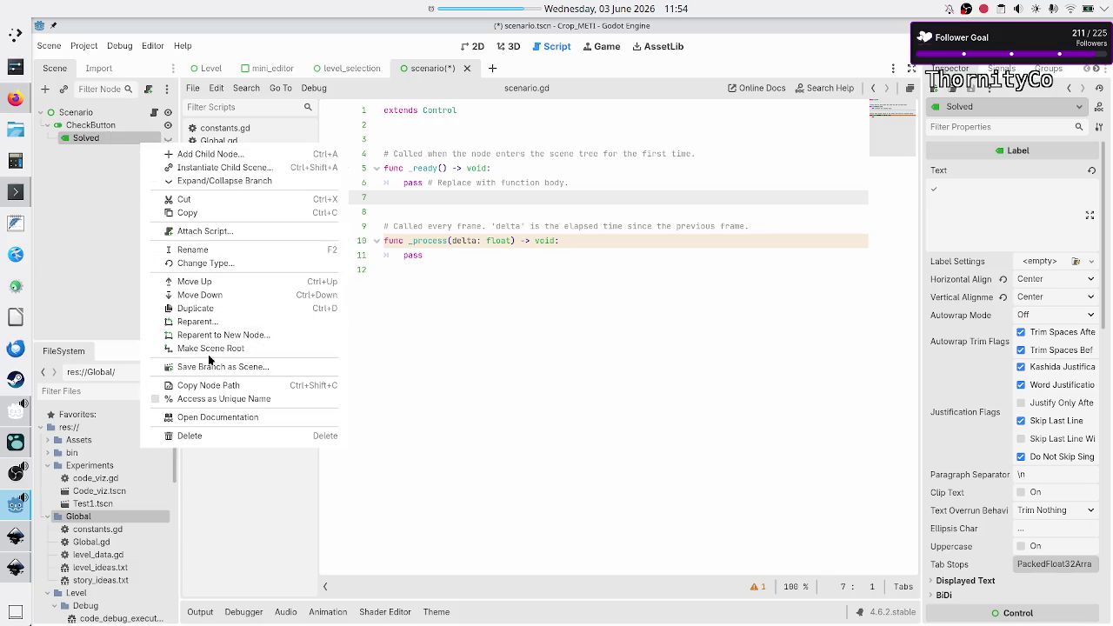
click(217, 398)
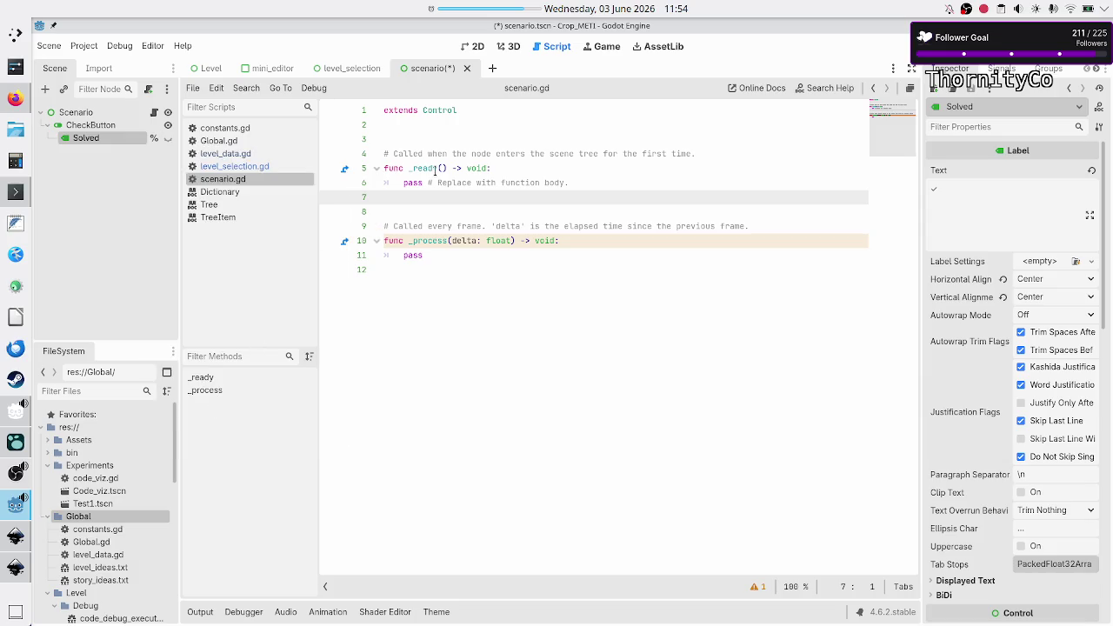
- Drop the Solved node into line 3 to declare an exported solved Label variable
click(457, 141)
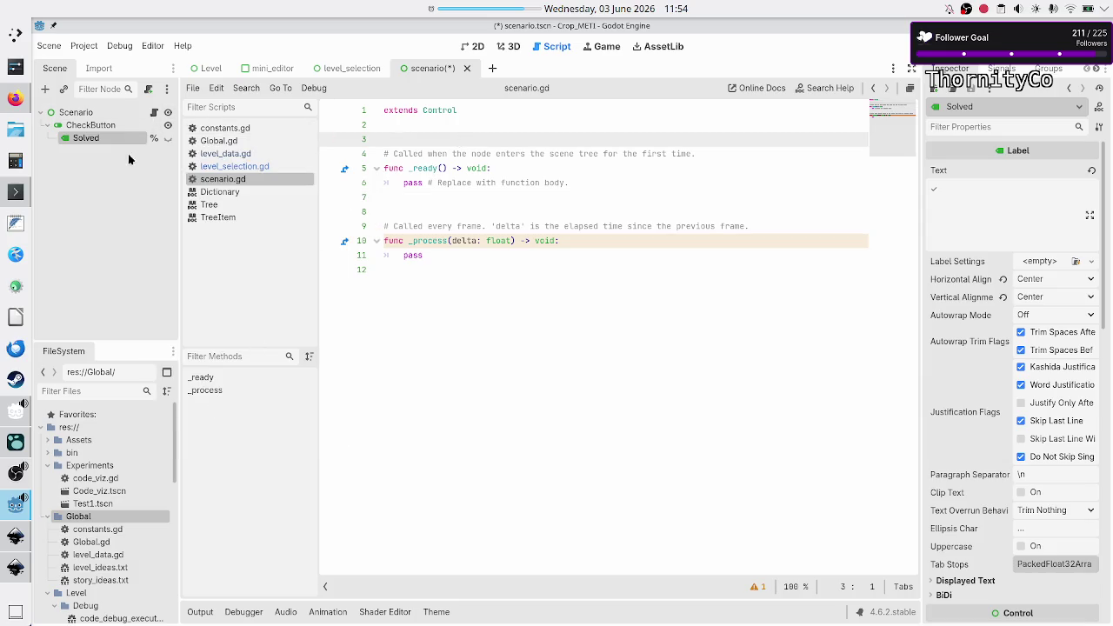
mouse_move(122, 141)
mouse_down()
mouse_move(134, 152)
mouse_move(407, 131)
mouse_up()
key(ctrl+z)
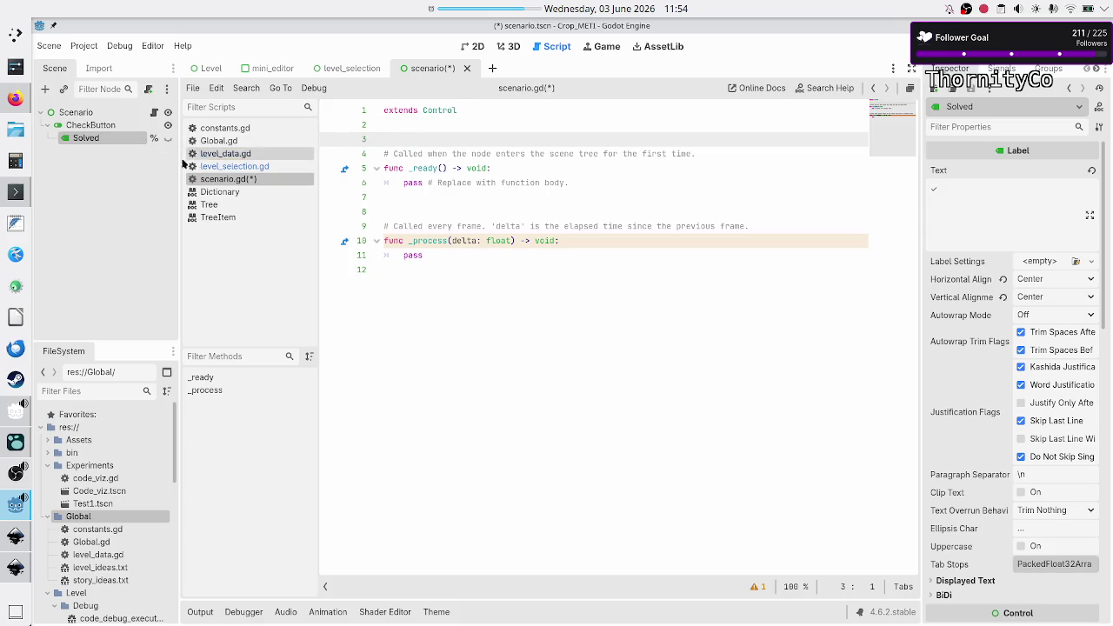
mouse_move(99, 141)
mouse_down()
mouse_move(306, 149)
mouse_move(348, 191)
mouse_move(393, 126)
mouse_up()
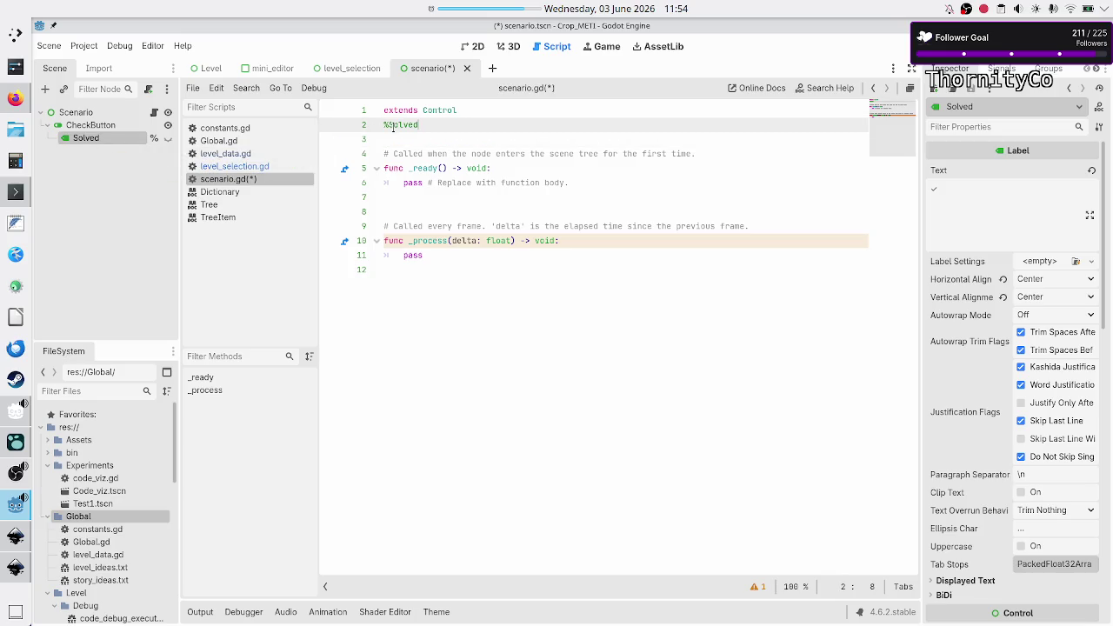
key(ctrl+z)
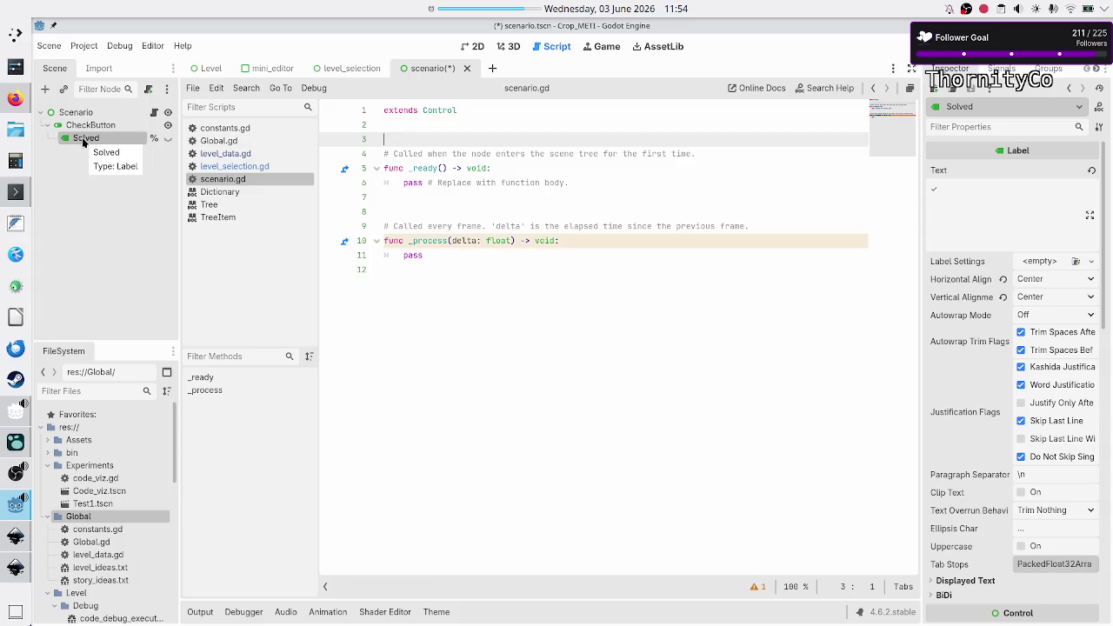
mouse_move(85, 141)
mouse_down()
mouse_move(410, 136)
mouse_move(394, 125)
mouse_up()
- Add a blank line after extends and assign %Solved as the variable's value
click(526, 104)
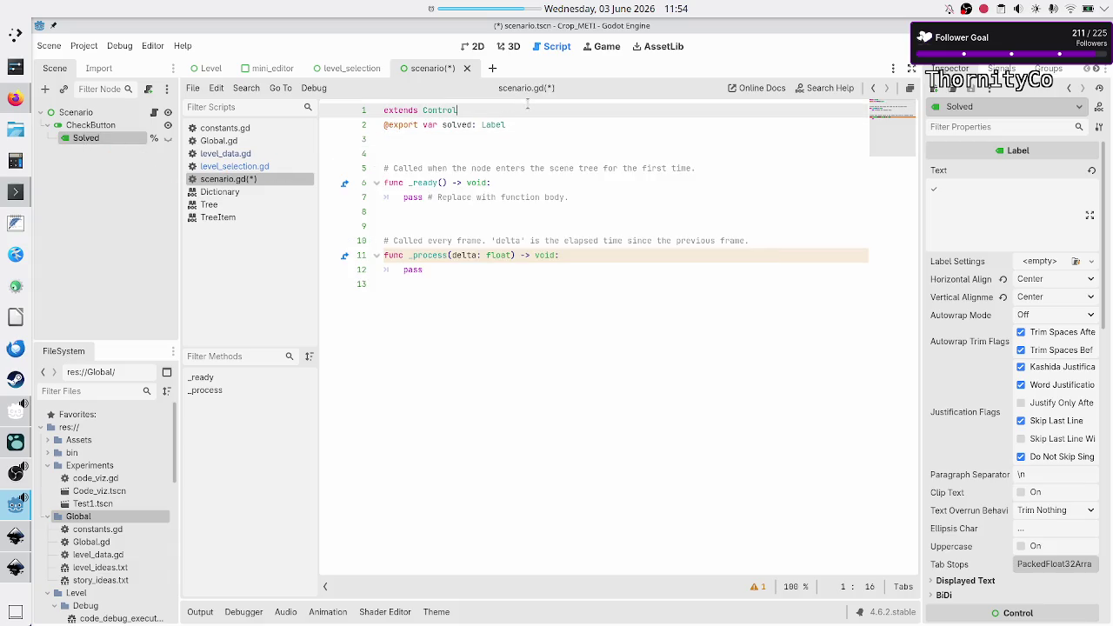
key(Return)
key(Down)
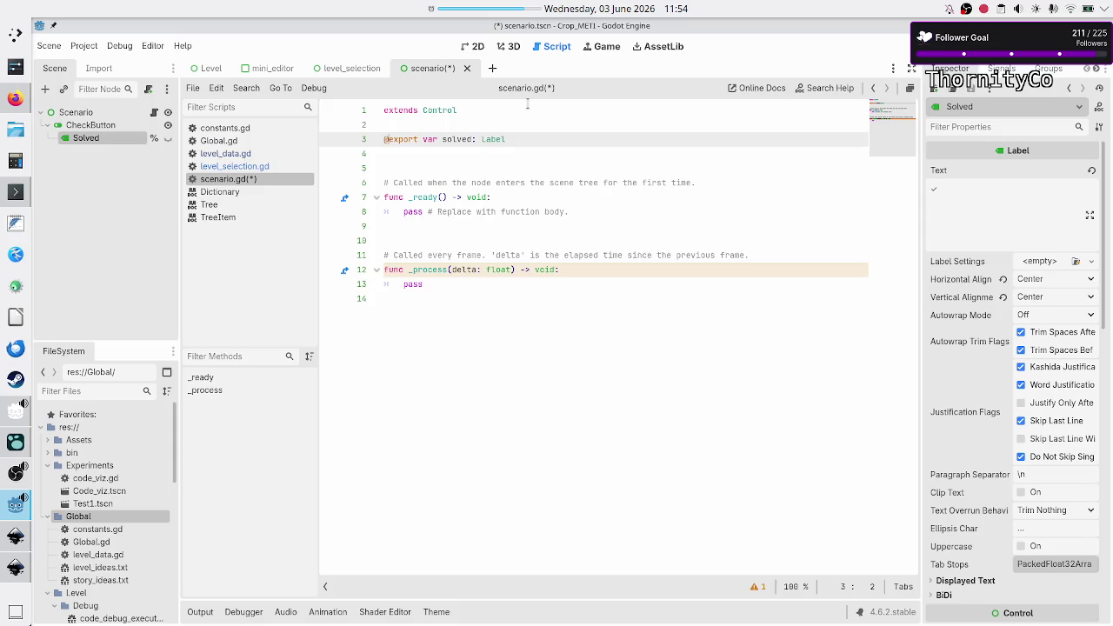
key(ctrl+Right)
key(ctrl+Right)
key(ctrl+Right)
key(Down)
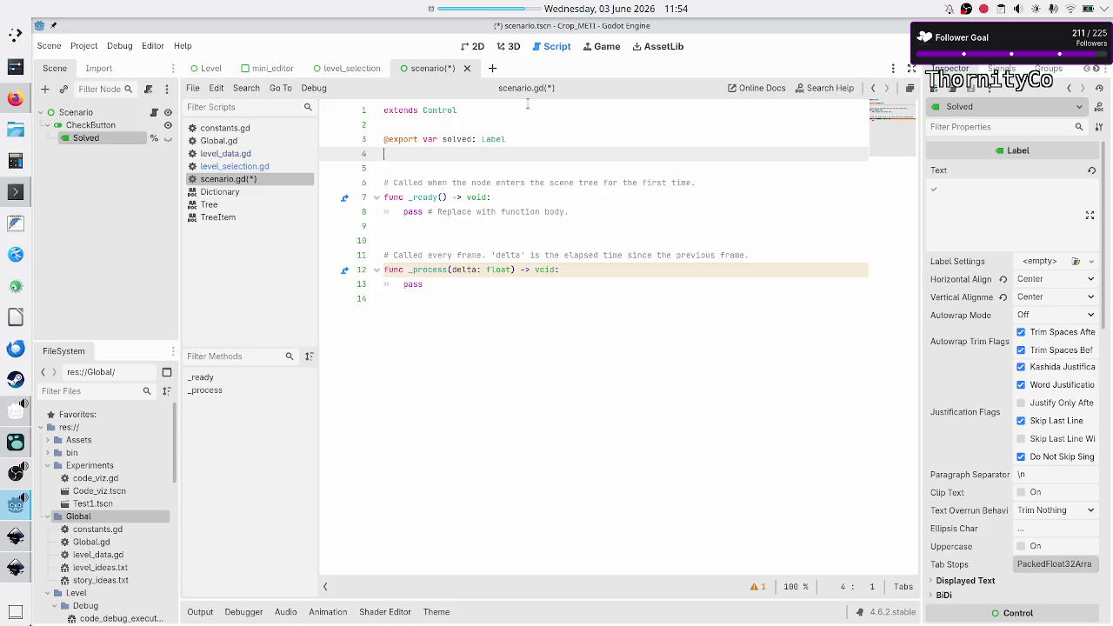
key(Left)
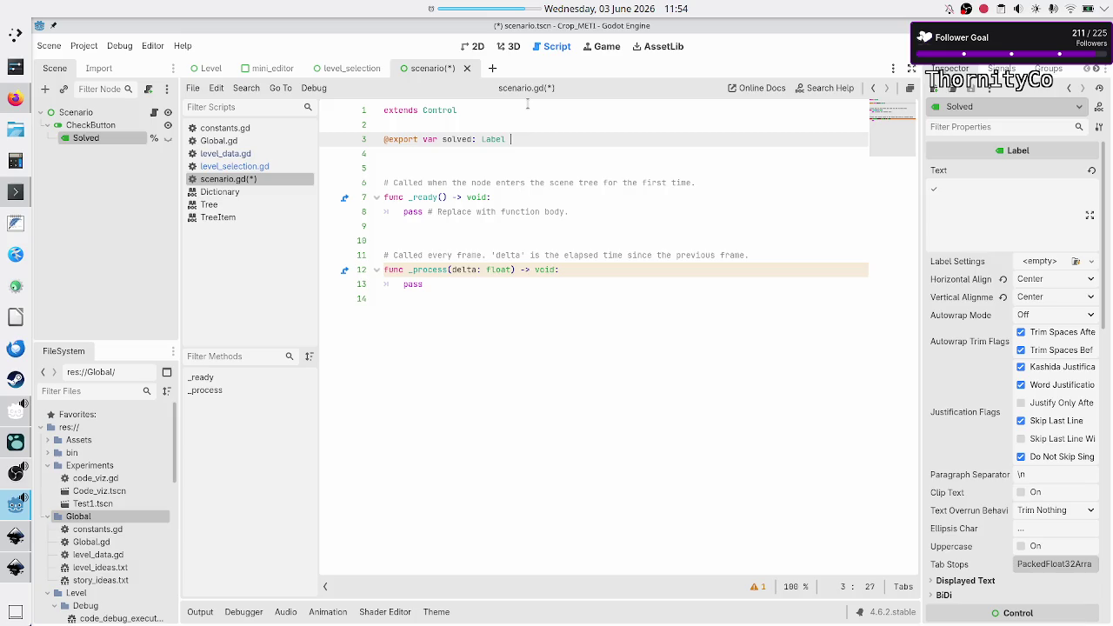
key(ctrl+space)
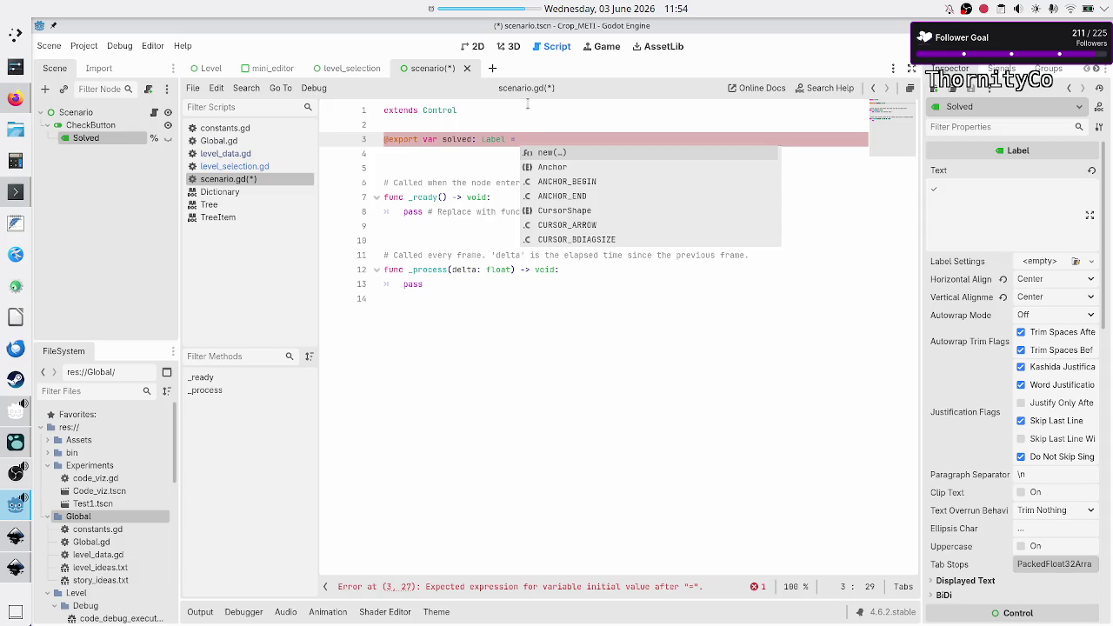
text(%Solved)
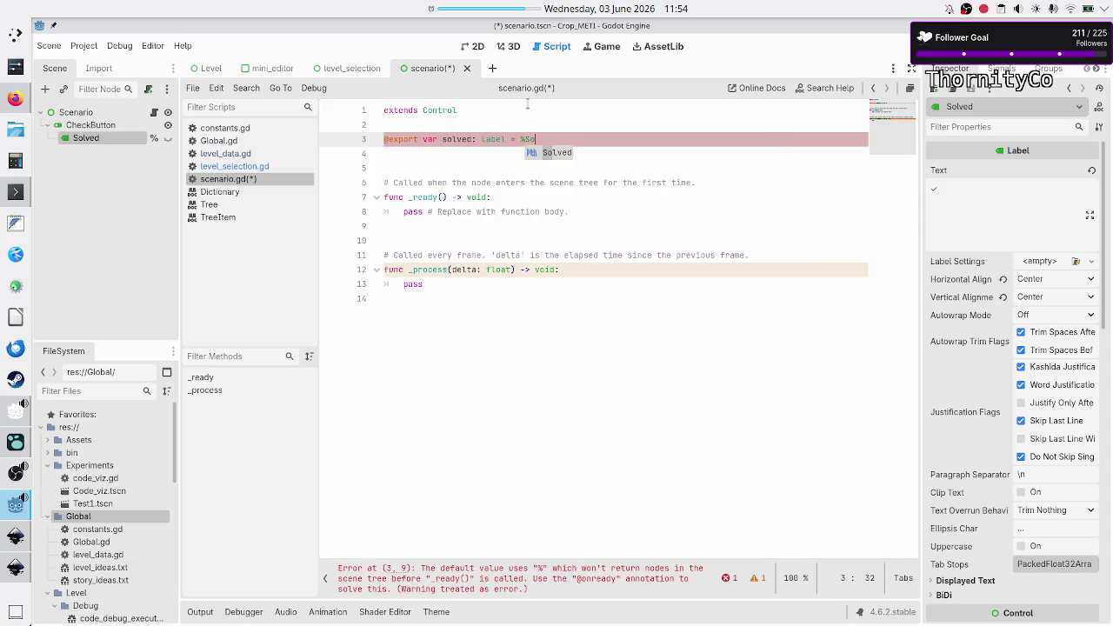
key(Down)
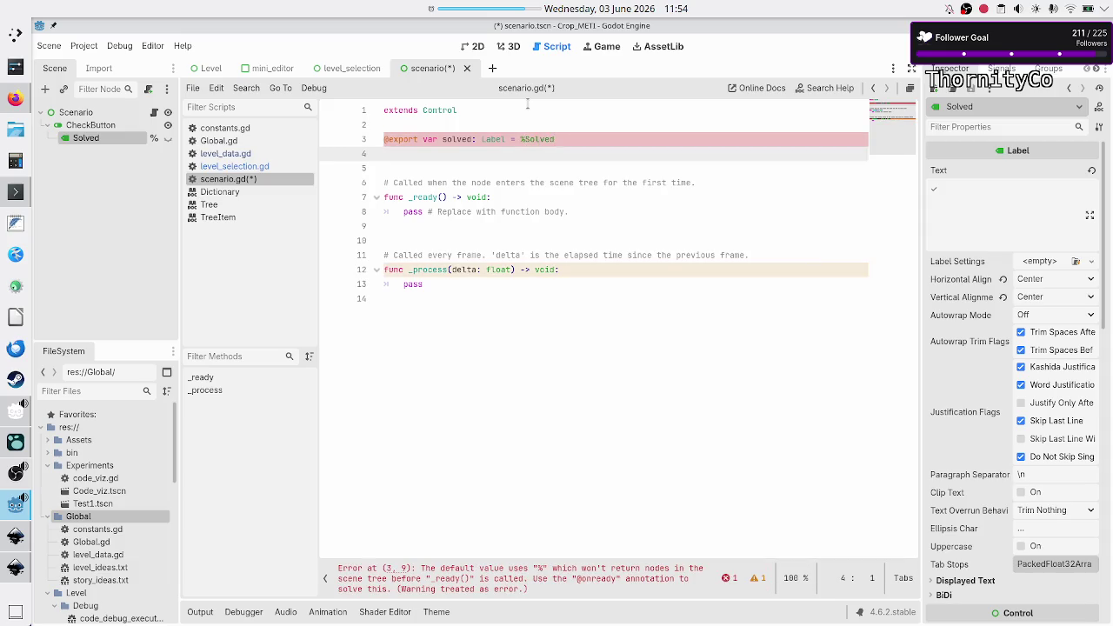
key(Down)
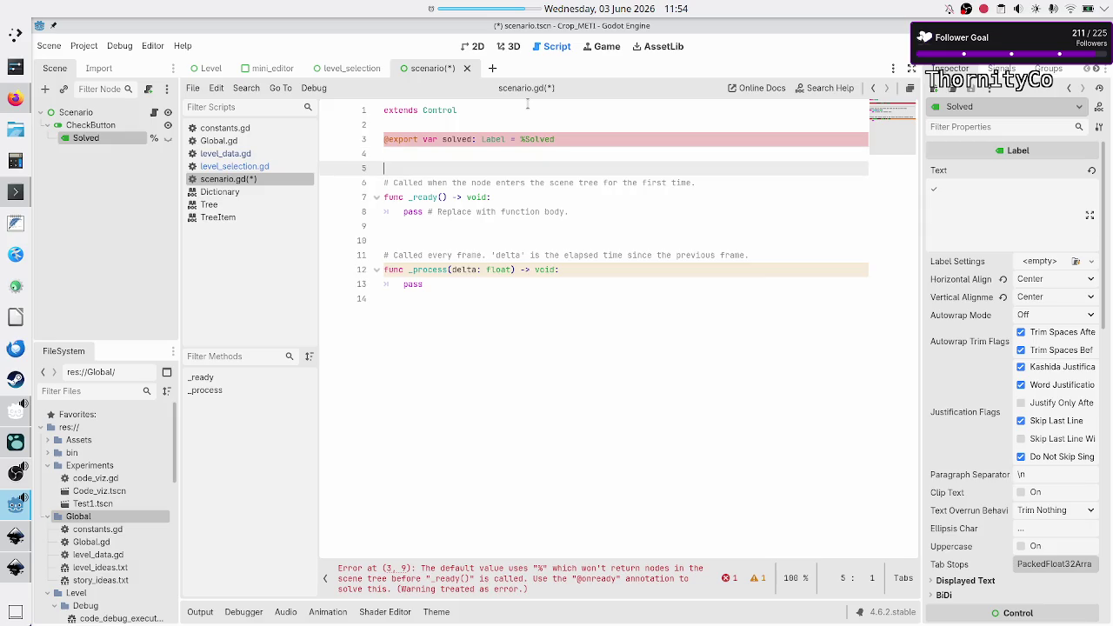
key(Up)
key(Up)
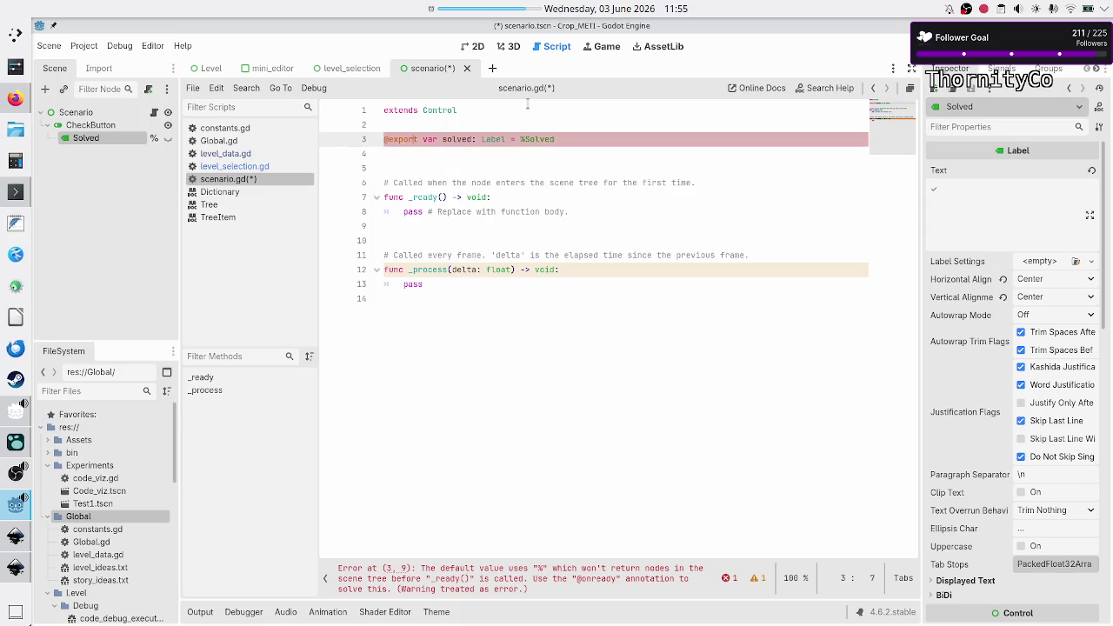
key(BackSpace)
key(BackSpace)
key(BackSpace)
text(@onready)
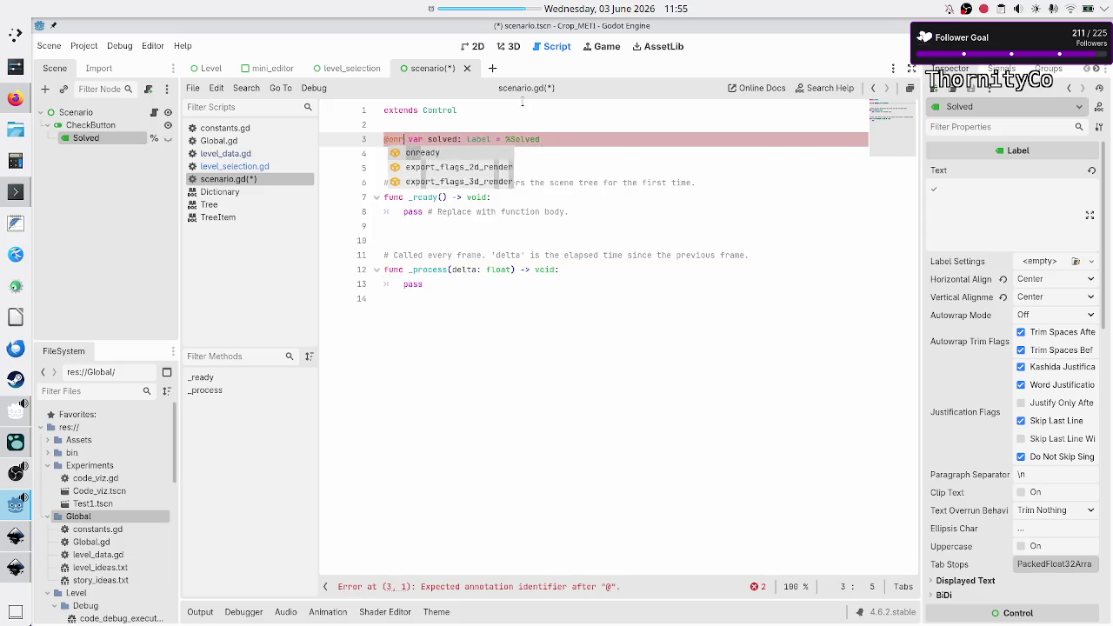
key(Right)
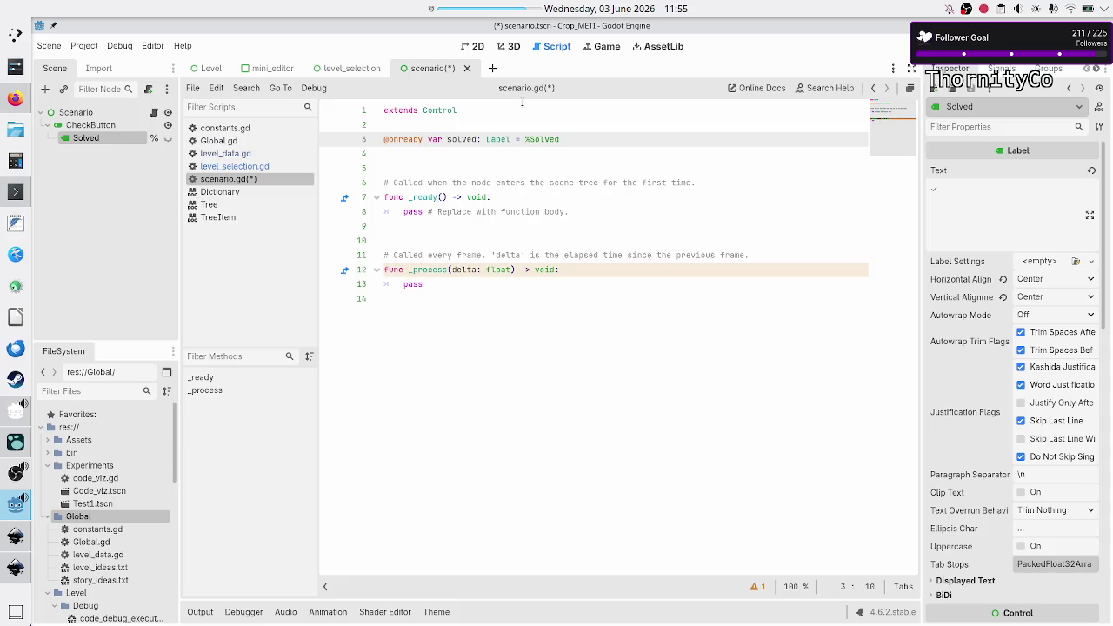
text(_lbl)
key(Down)
key(Down)
key(Down)
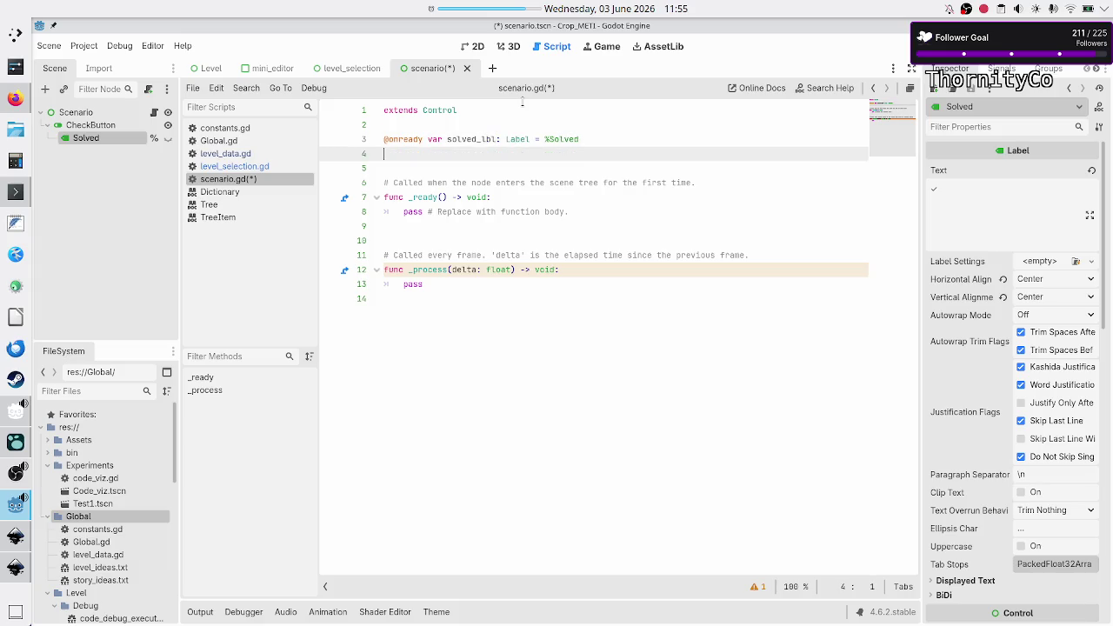
key(Home)
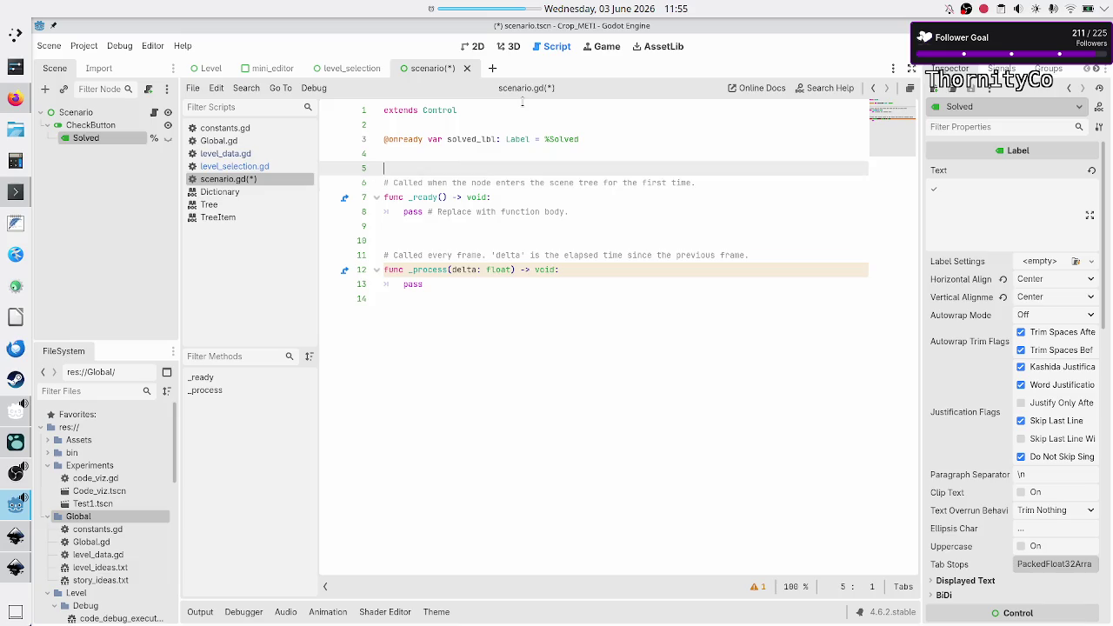
key(shift+End)
key(BackSpace)
key(BackSpace)
key(BackSpace)
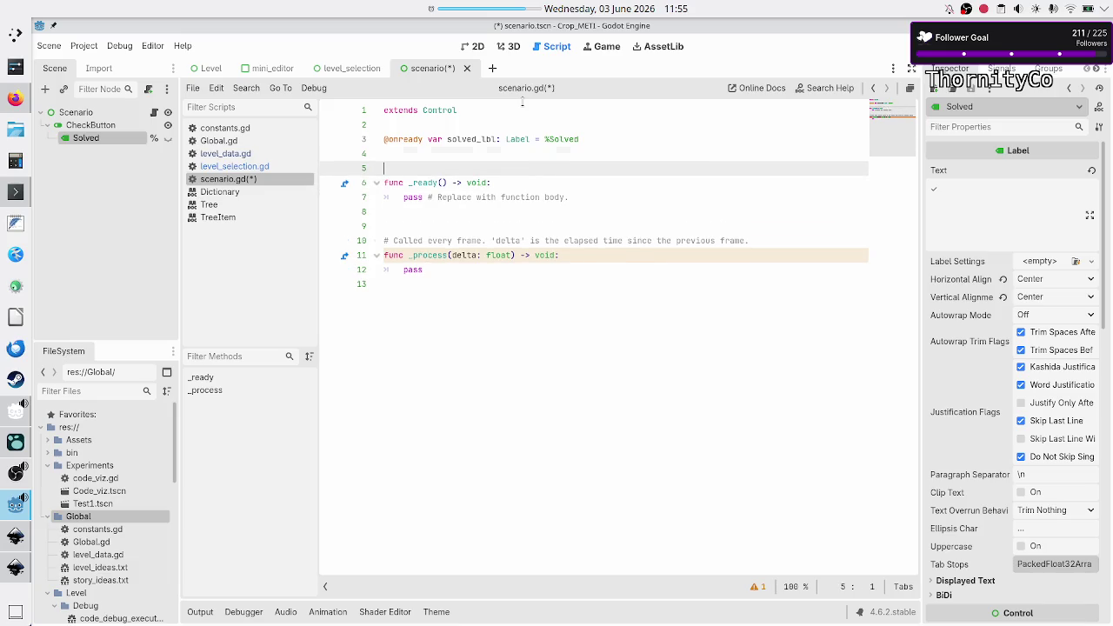
- Replace the _ready body with solved_lbl.visible = false
key(Down)
key(Down)
key(shift+End)
key(BackSpace)
text(solved)
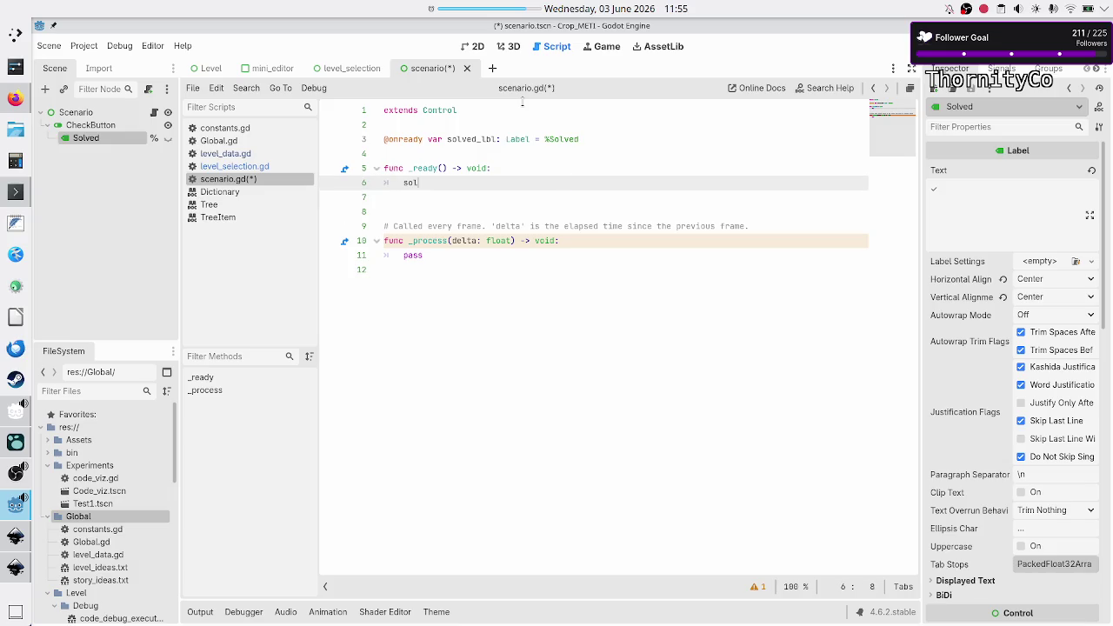
key(Return)
text(.visi)
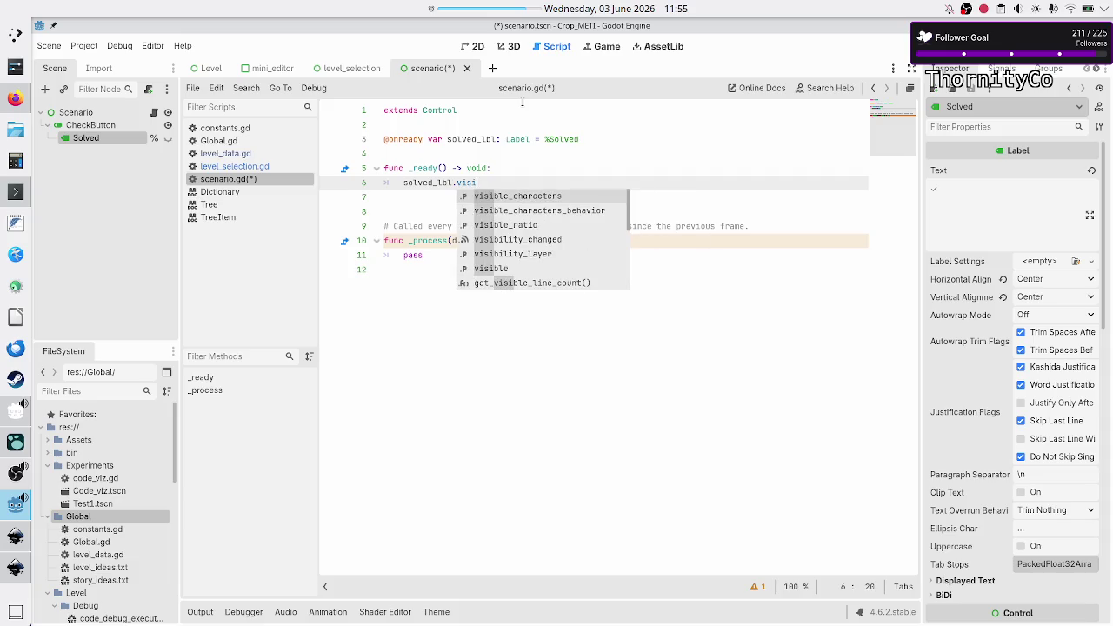
text(ble)
key(Down)
key(Down)
key(Down)
key(Return)
text(= false)
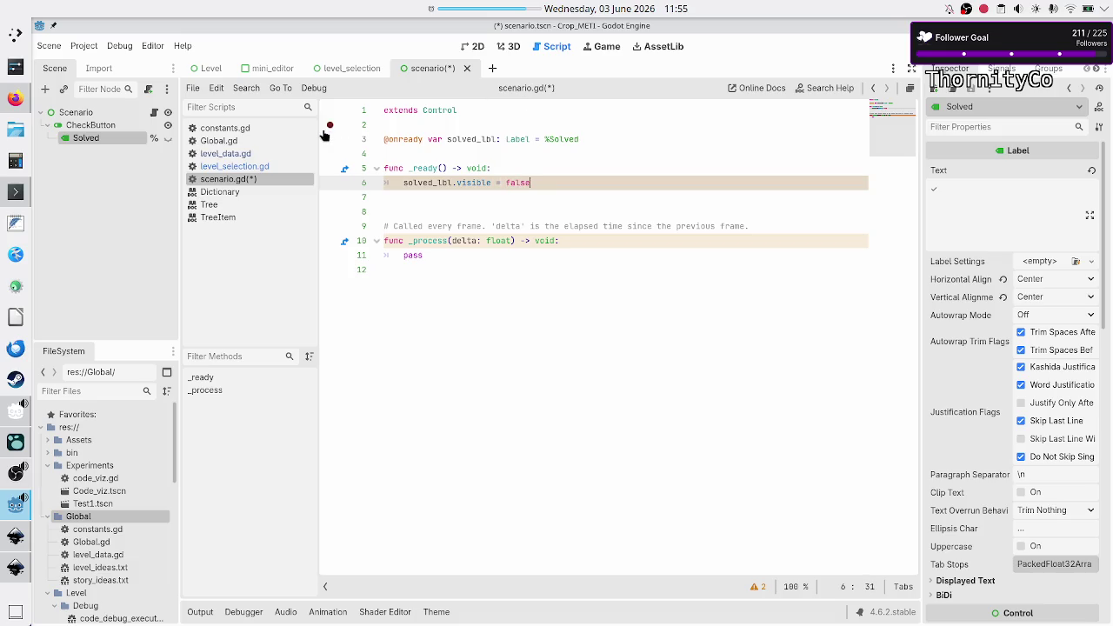
- Unhide the Solved label, delete the _process function, save scenario.gd and return to 2D view
click(168, 139)
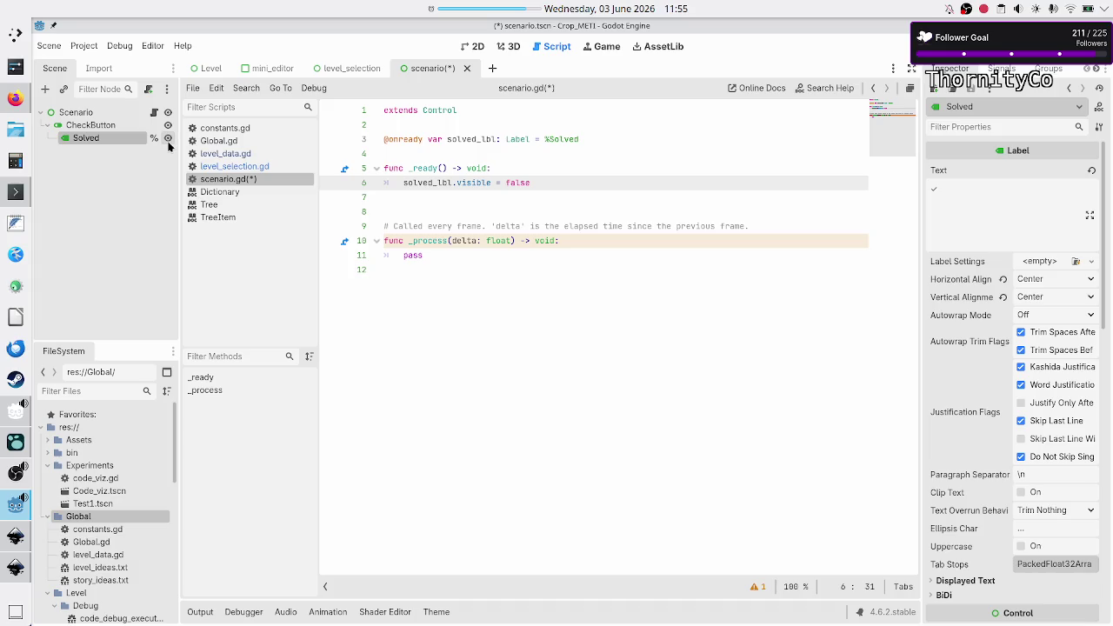
key(Down)
key(Down)
key(BackSpace)
key(Down)
key(shift+Down)
key(shift+Down)
key(shift+Down)
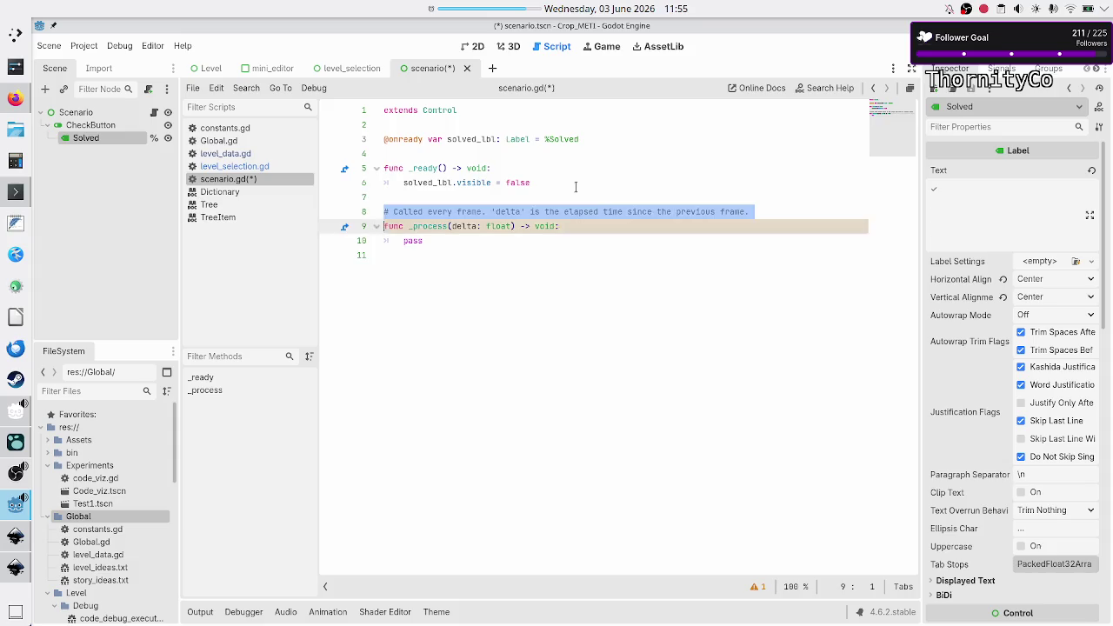
key(BackSpace)
key(BackSpace)
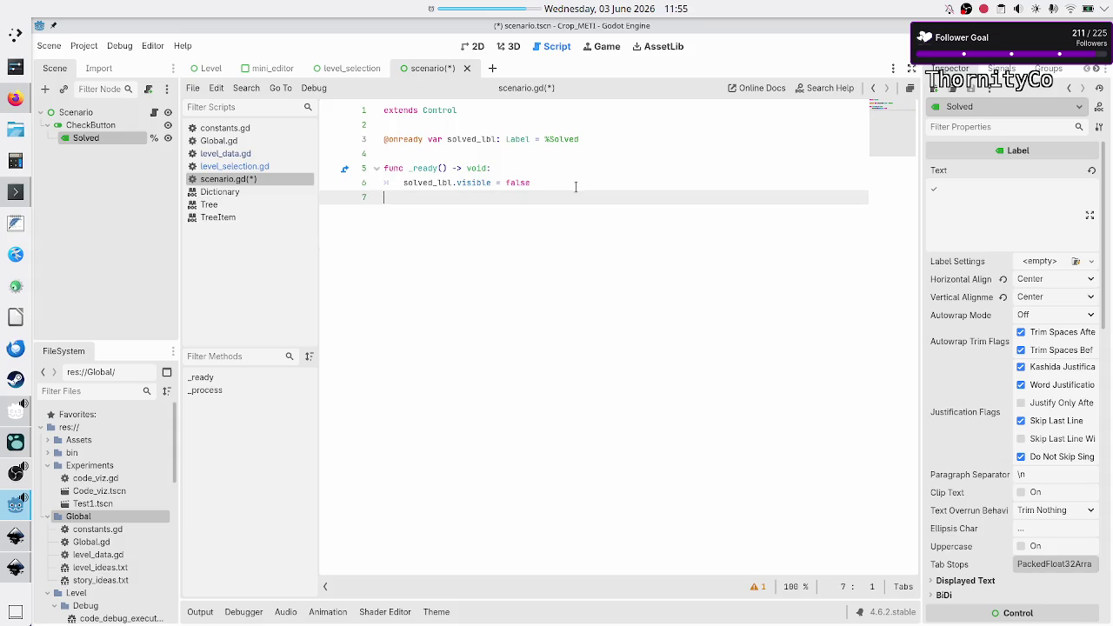
key(ctrl+s)
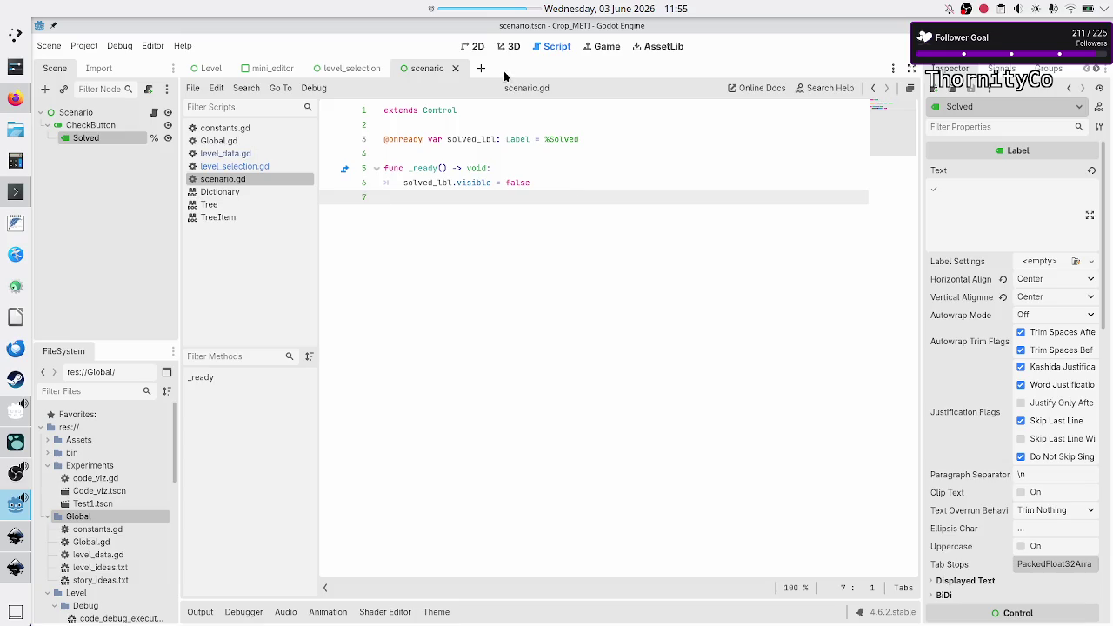
click(474, 48)
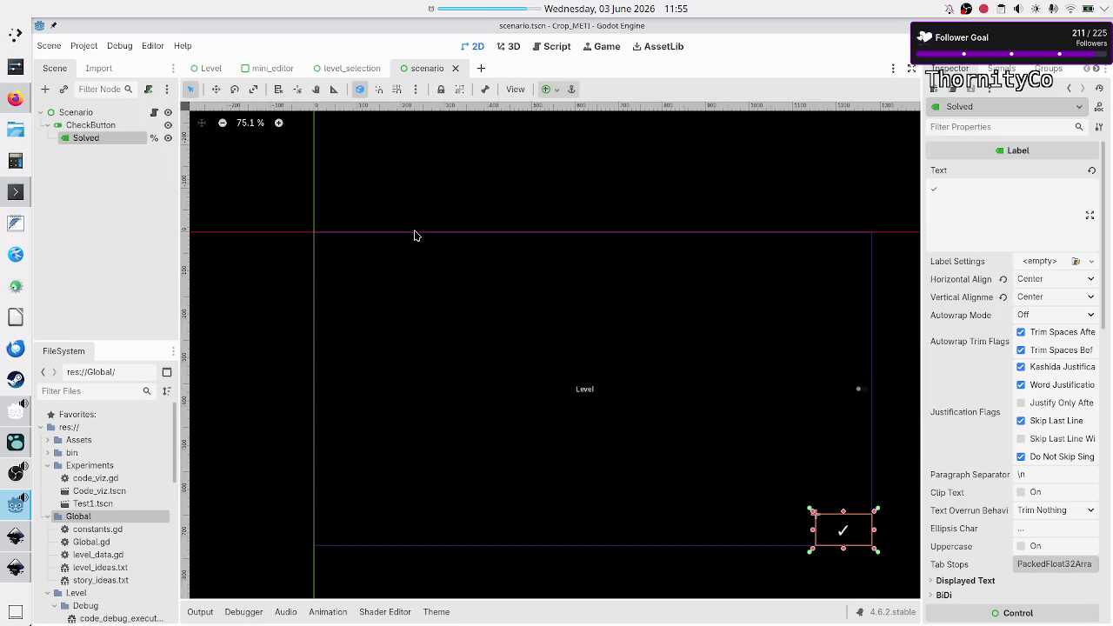
- Run the scene with F6, toggle the Level button on and off repeatedly, then stop the game
click(84, 127)
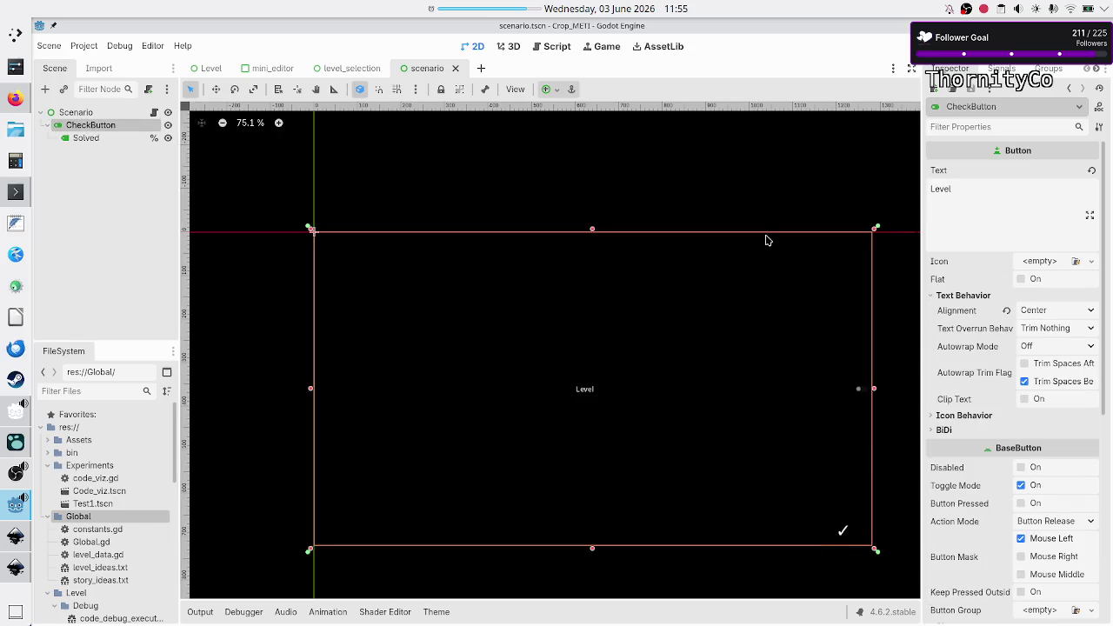
key(F6)
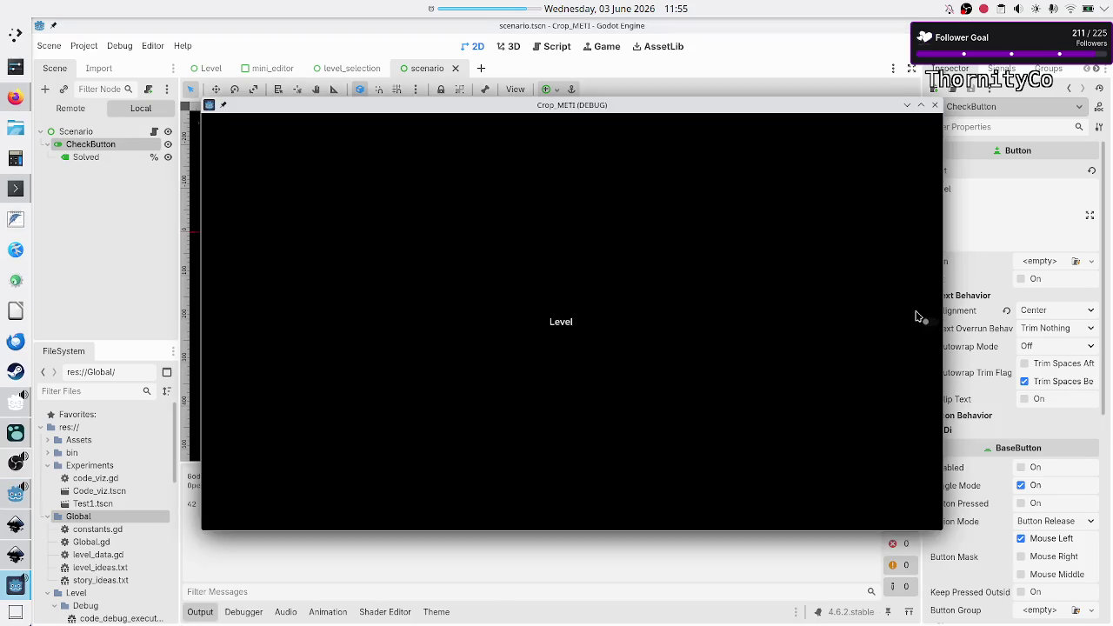
click(929, 327)
click(929, 326)
click(929, 327)
click(929, 327)
click(930, 327)
click(930, 327)
click(935, 105)
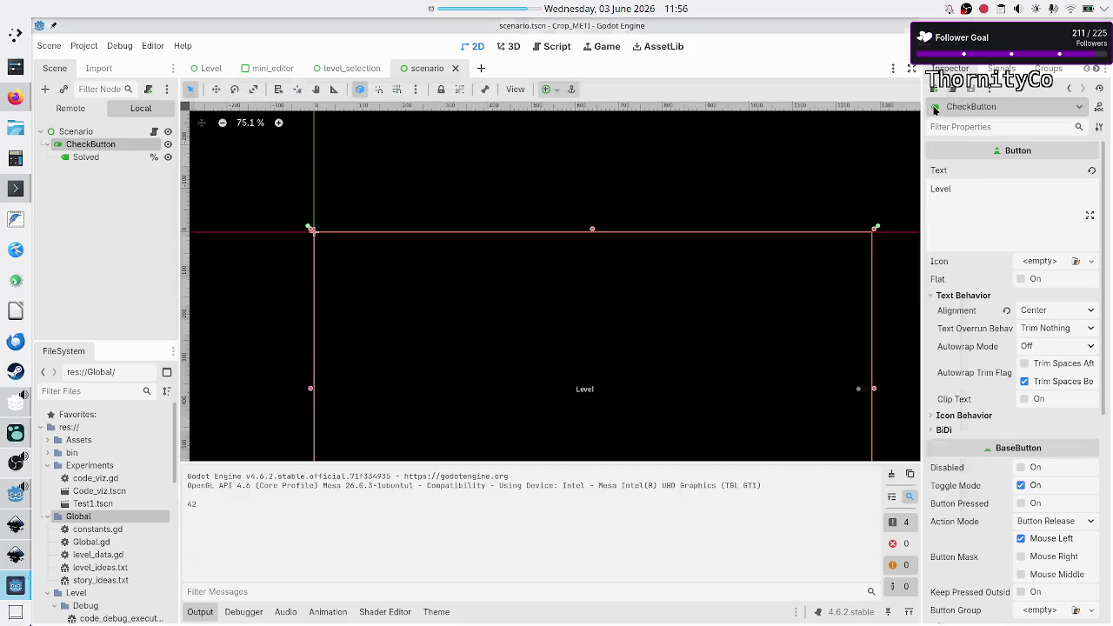
- Enable Flat on the CheckButton, rerun the scene, and close the game window
click(1022, 279)
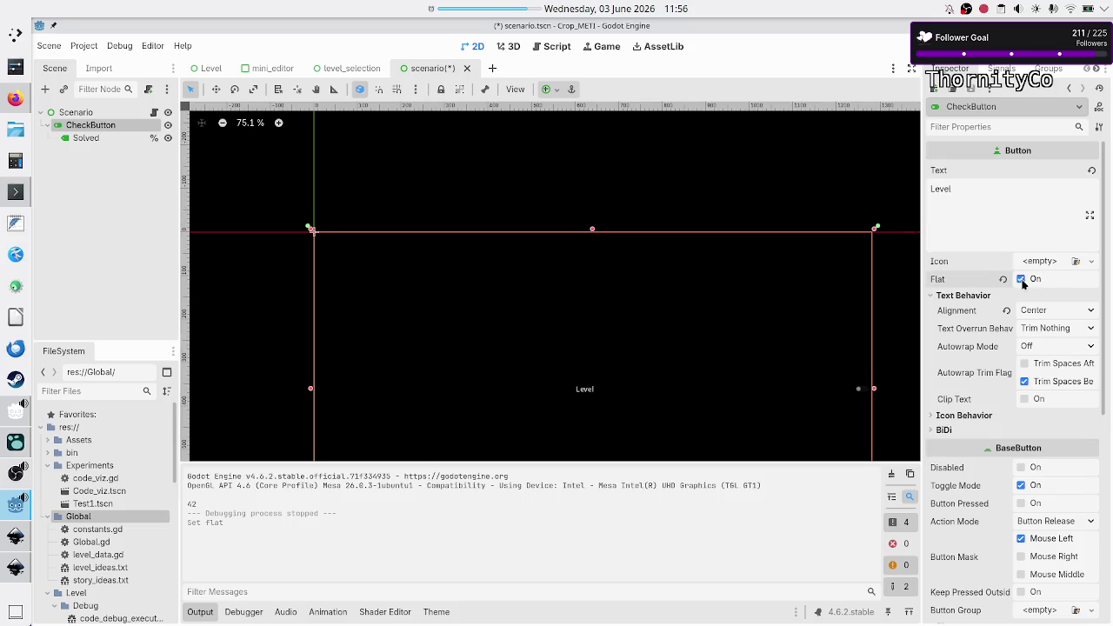
key(F6)
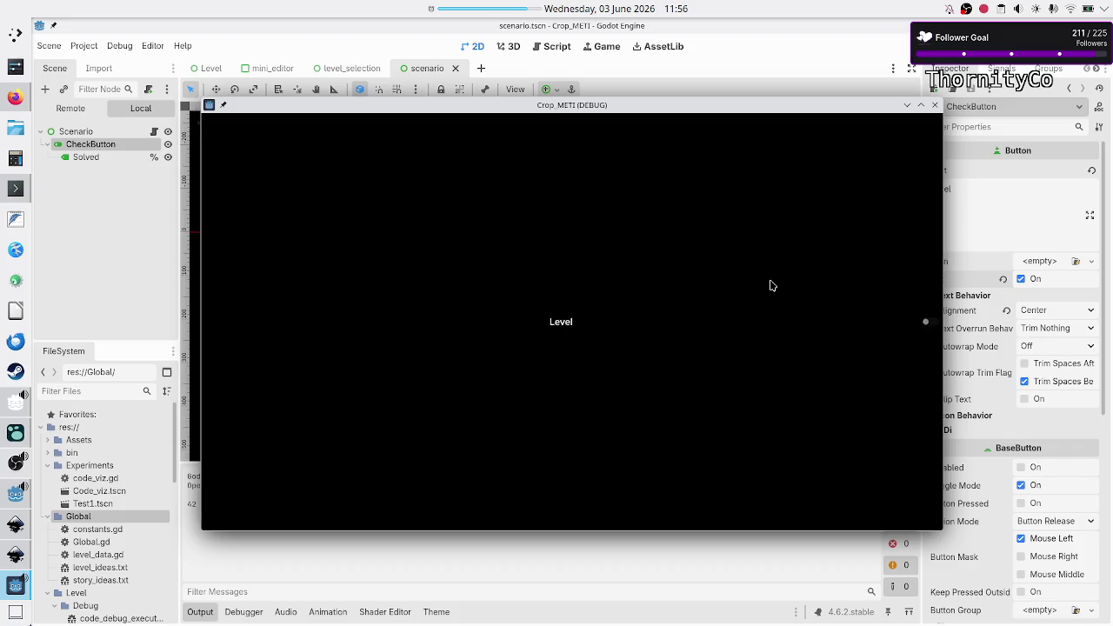
click(935, 106)
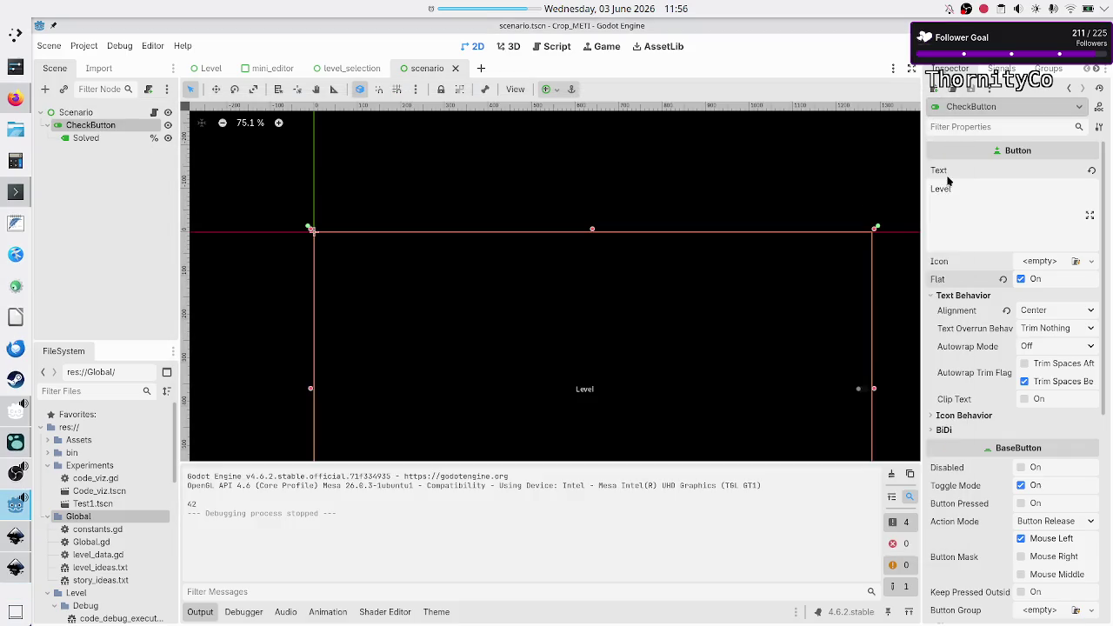
- Turn Flat back off on the CheckButton
click(1022, 281)
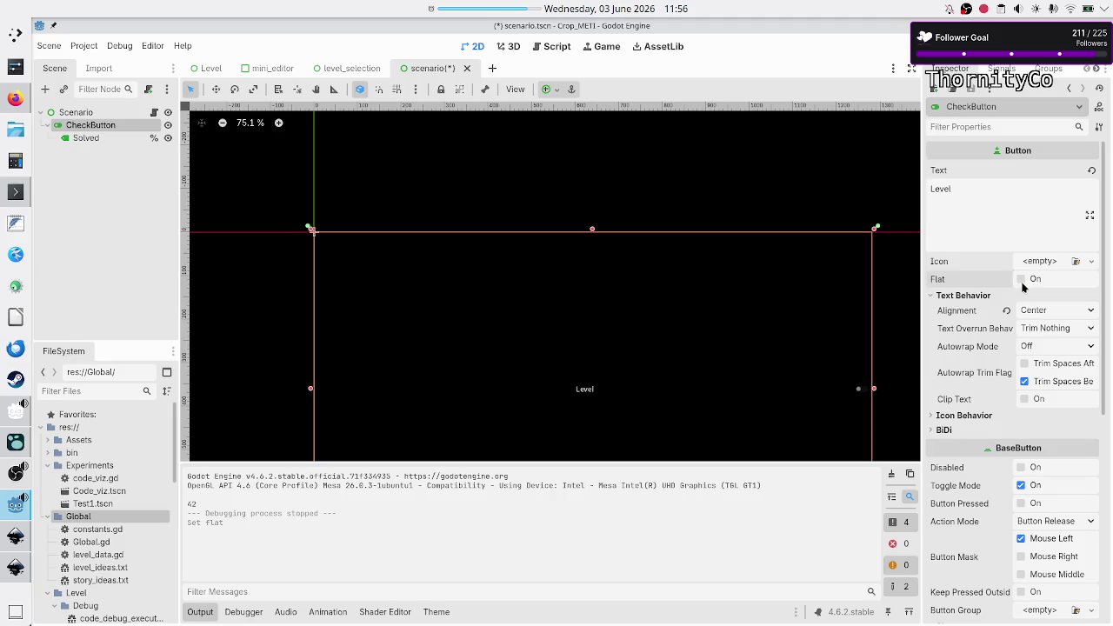
scroll(1006, 483, down, 5)
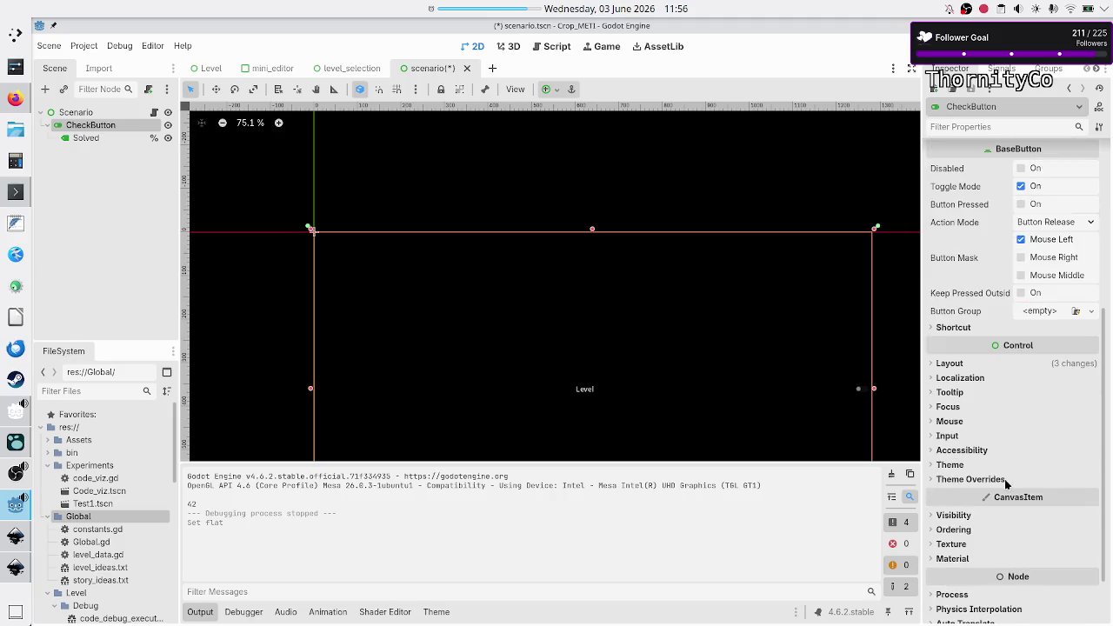
scroll(1006, 484, up, 2)
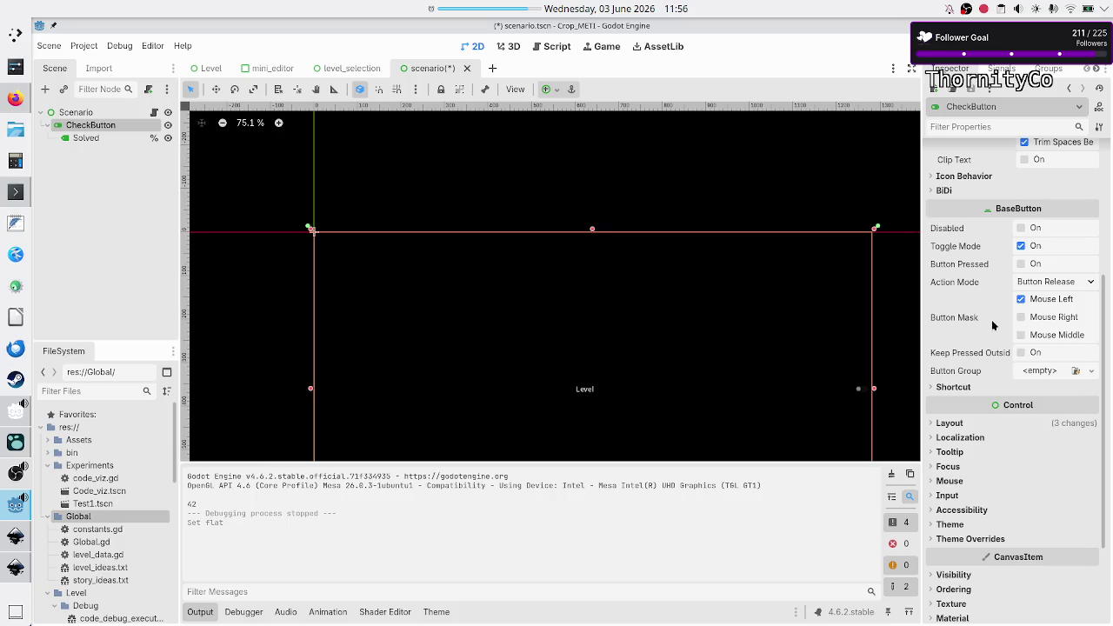
mouse_move(992, 325)
mouse_move(952, 330)
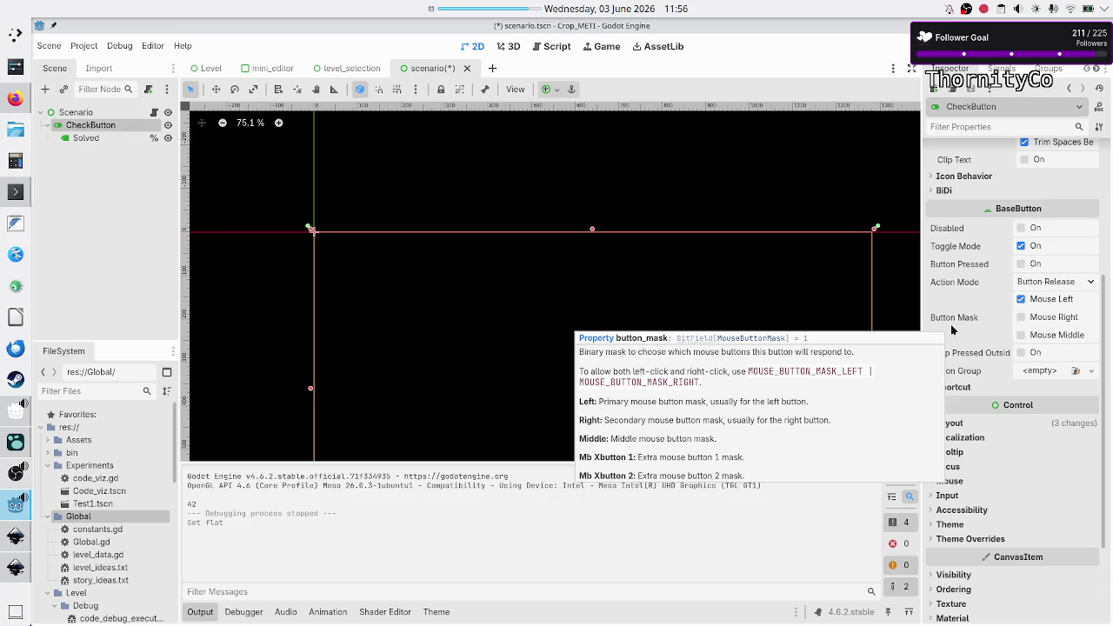
- Uncheck Toggle Mode under BaseButton on the CheckButton and run the scene with F6
click(84, 188)
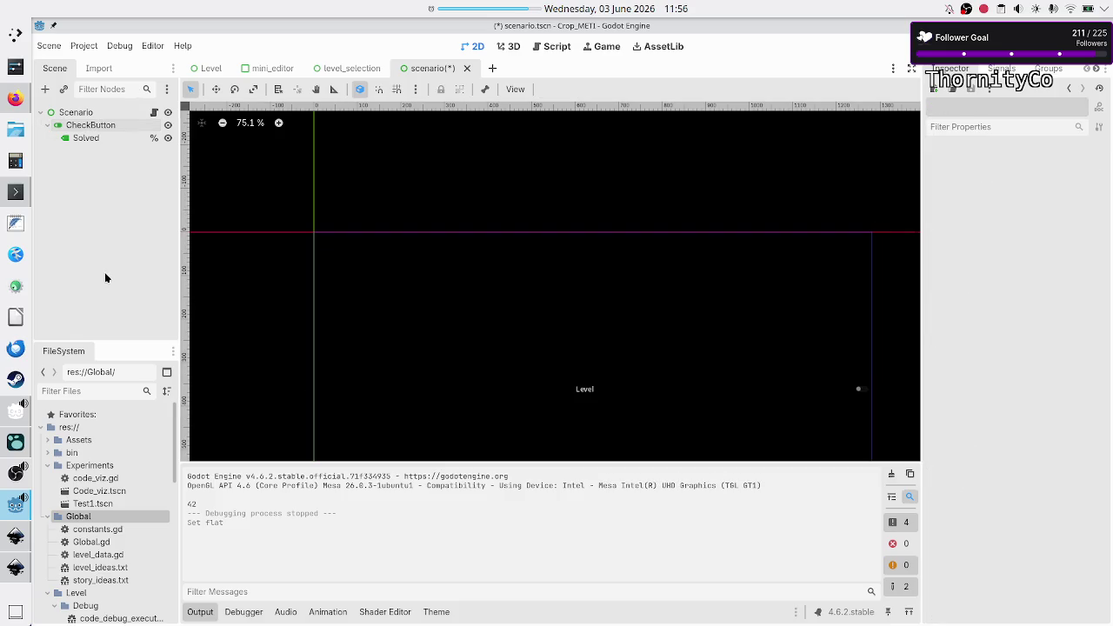
click(109, 127)
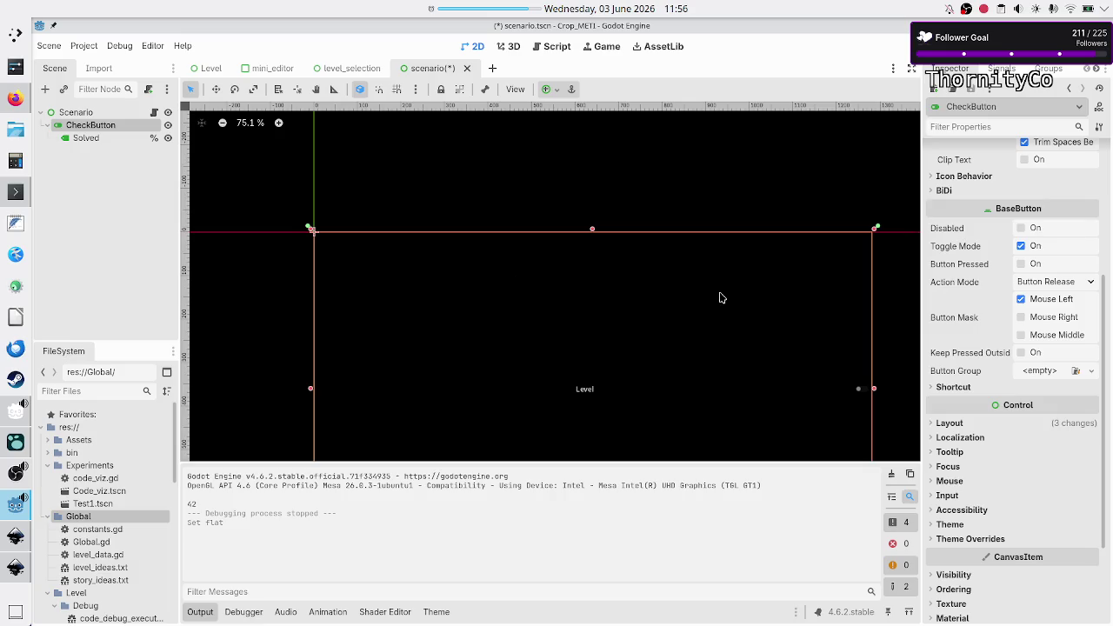
scroll(995, 296, up, 5)
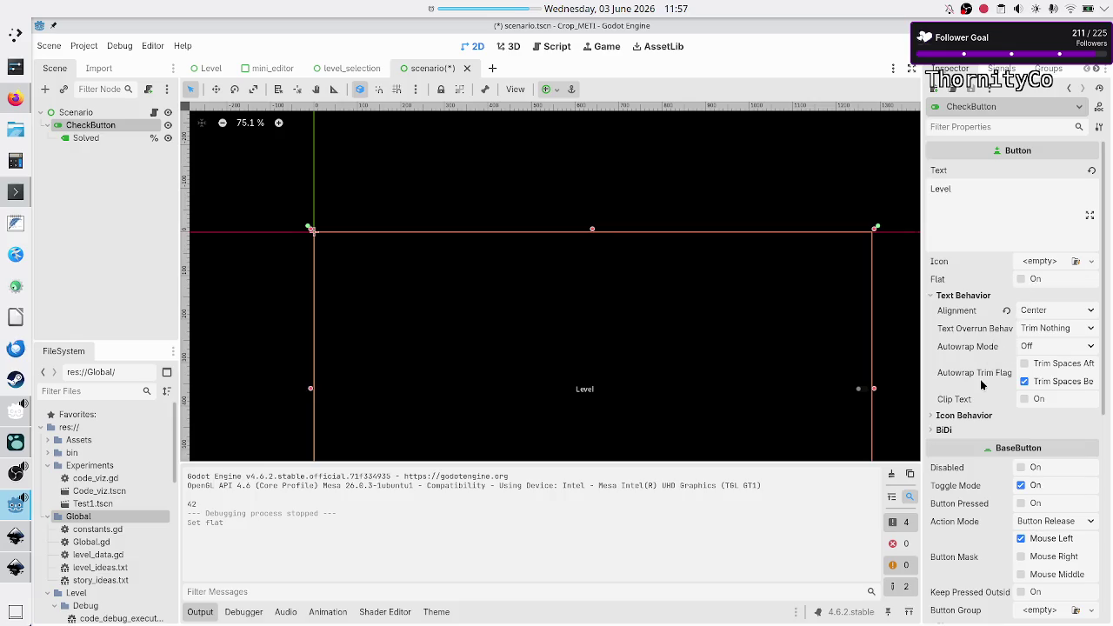
scroll(983, 435, down, 5)
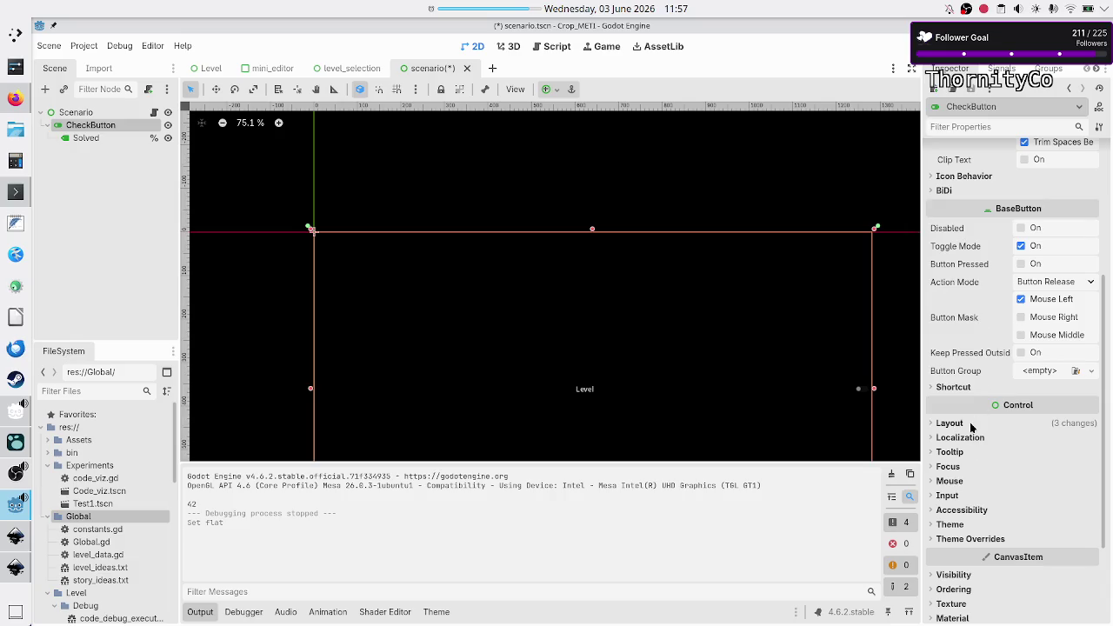
scroll(971, 426, up, 5)
click(965, 416)
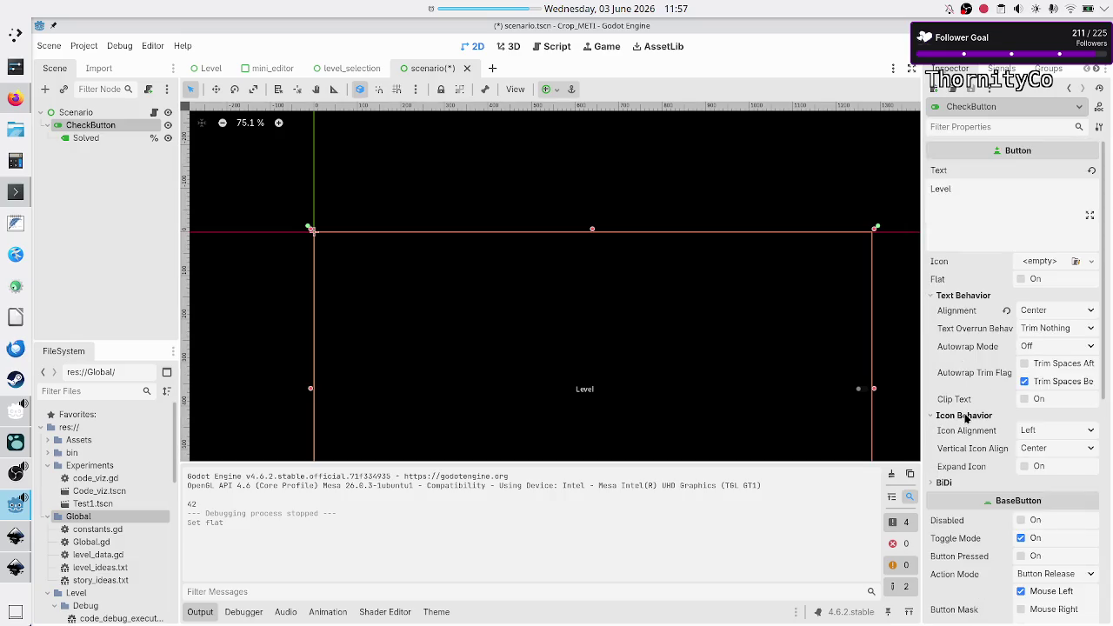
scroll(998, 474, down, 5)
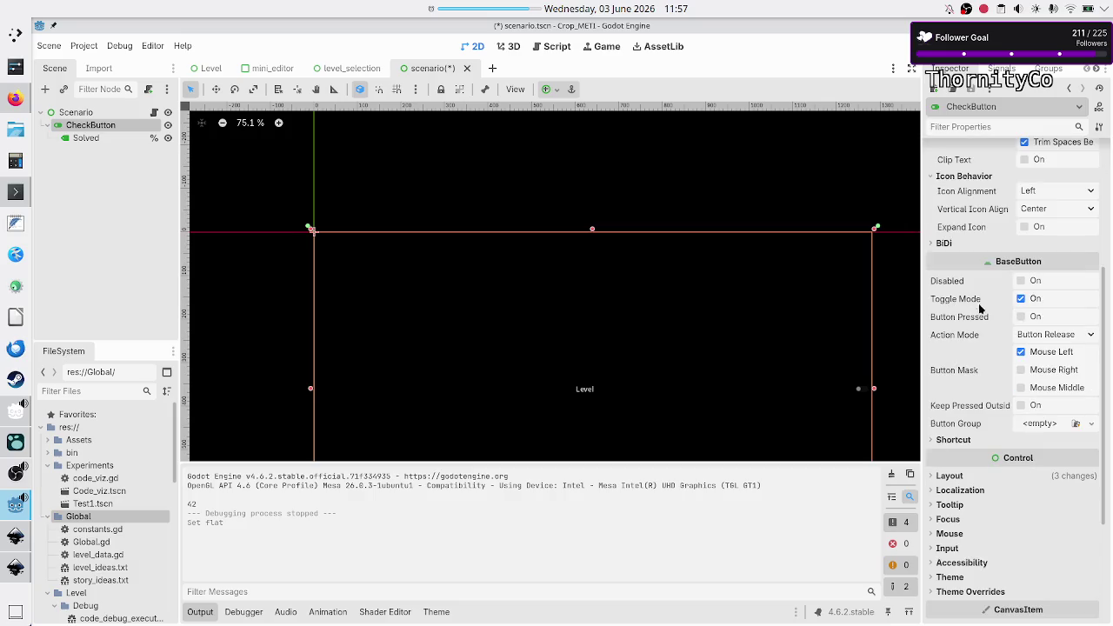
mouse_move(969, 300)
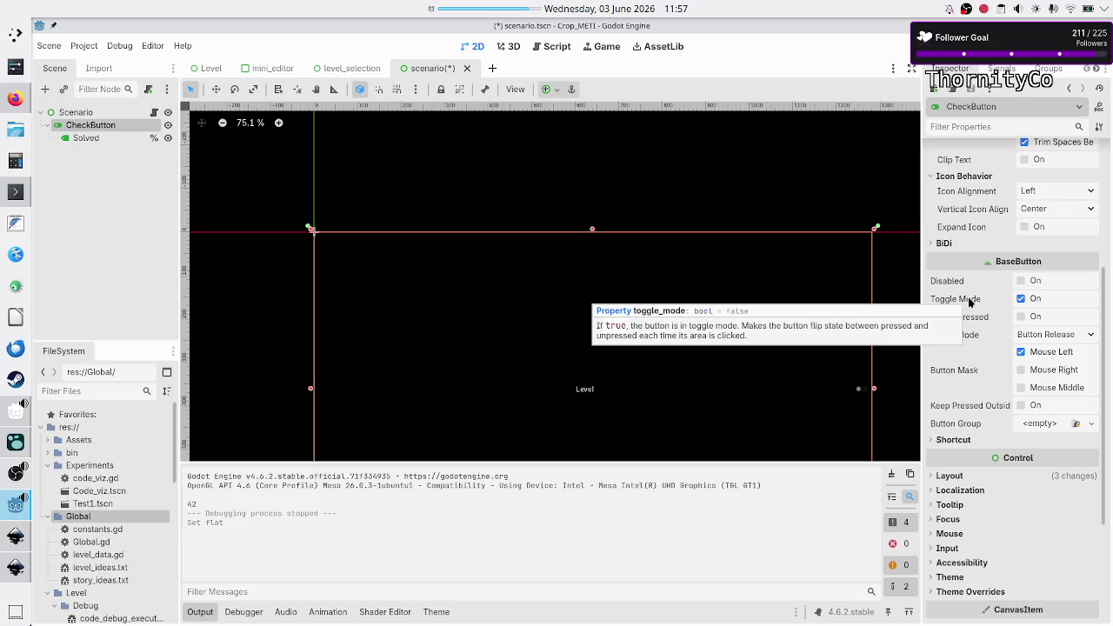
click(1021, 299)
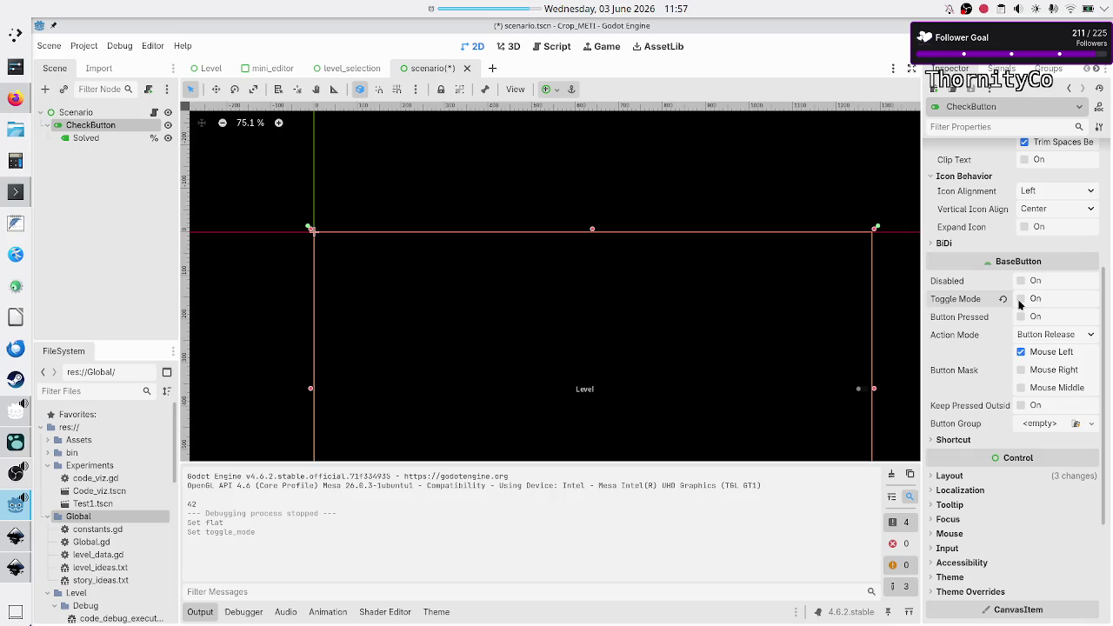
key(F6)
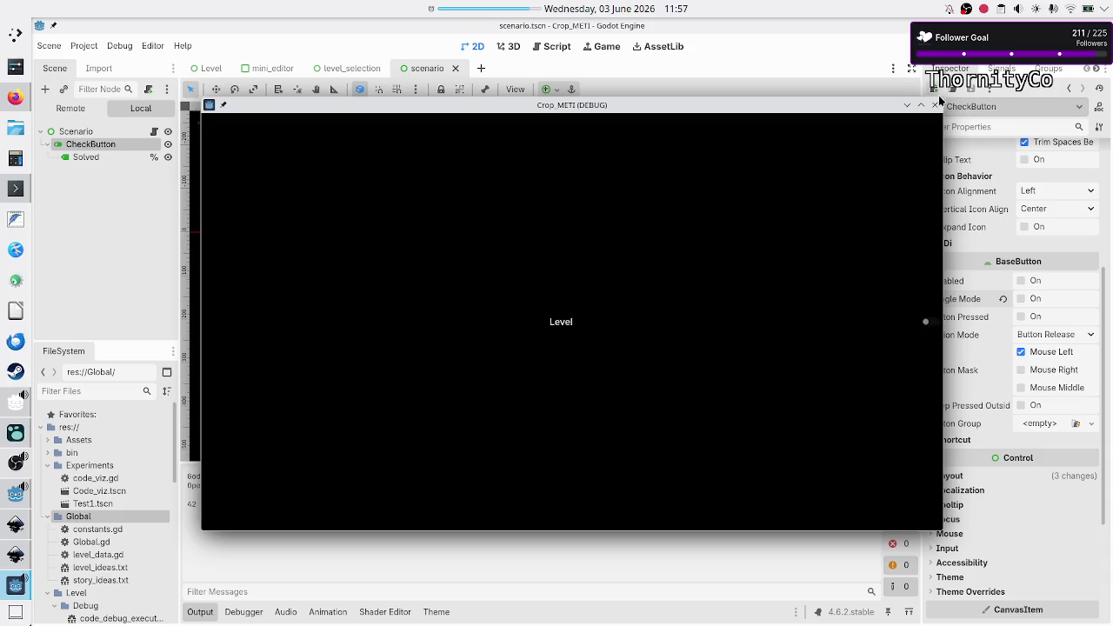
- Close the running game and re-enable Toggle Mode, keeping Action Mode at Button Release
click(935, 105)
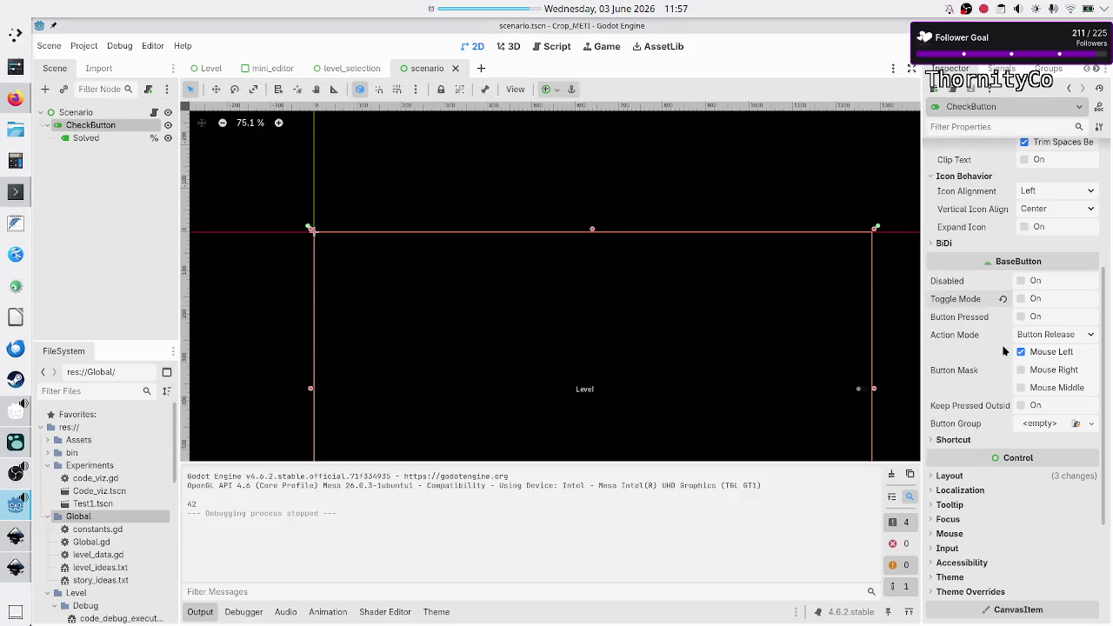
click(1007, 300)
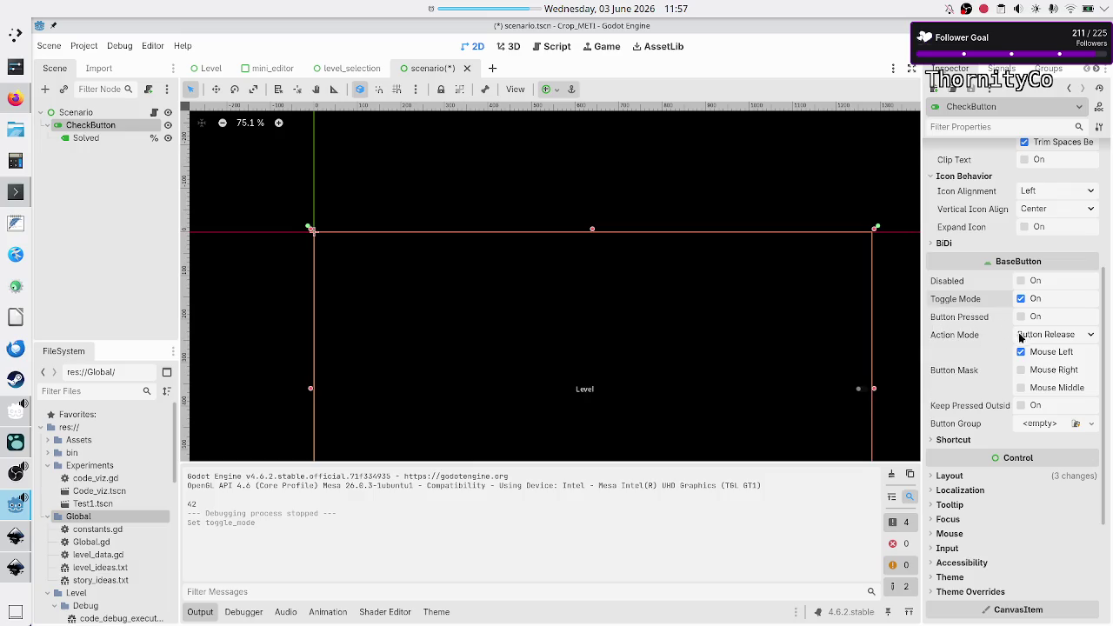
click(1052, 336)
click(1053, 338)
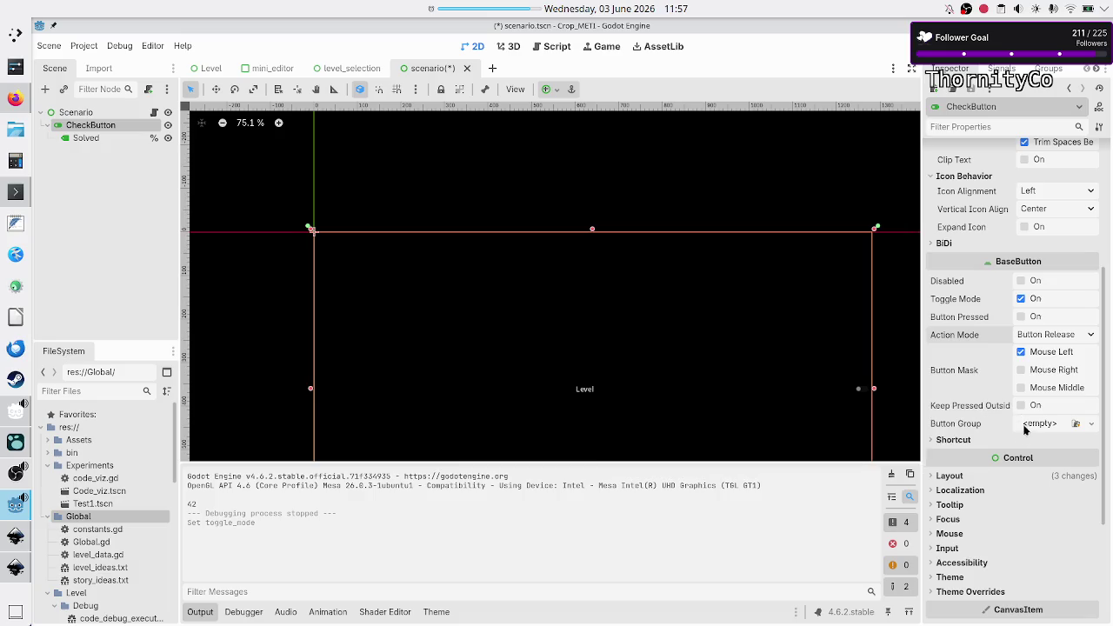
- Expand the Shortcut properties, collapse the Output panel, and select the Scenario root node
click(953, 439)
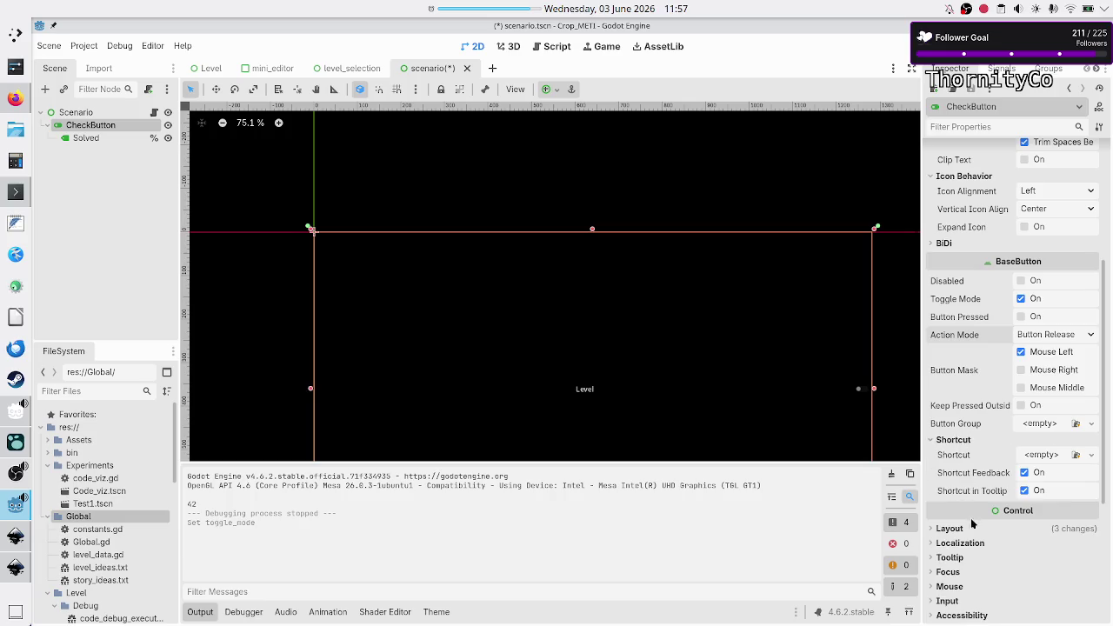
scroll(973, 521, down, 5)
scroll(972, 522, up, 5)
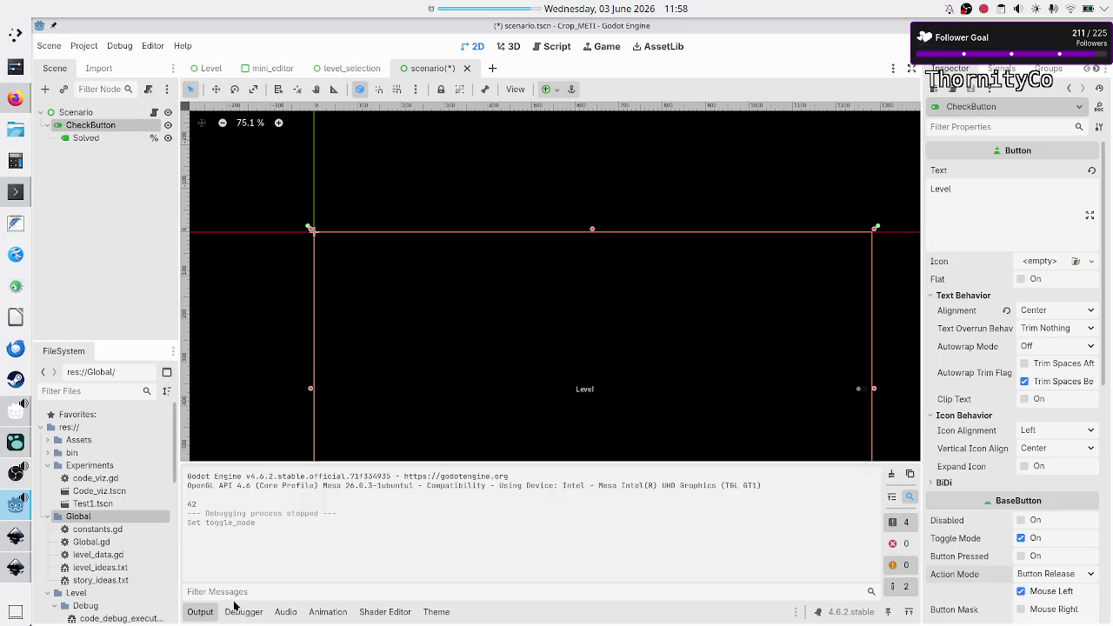
click(201, 612)
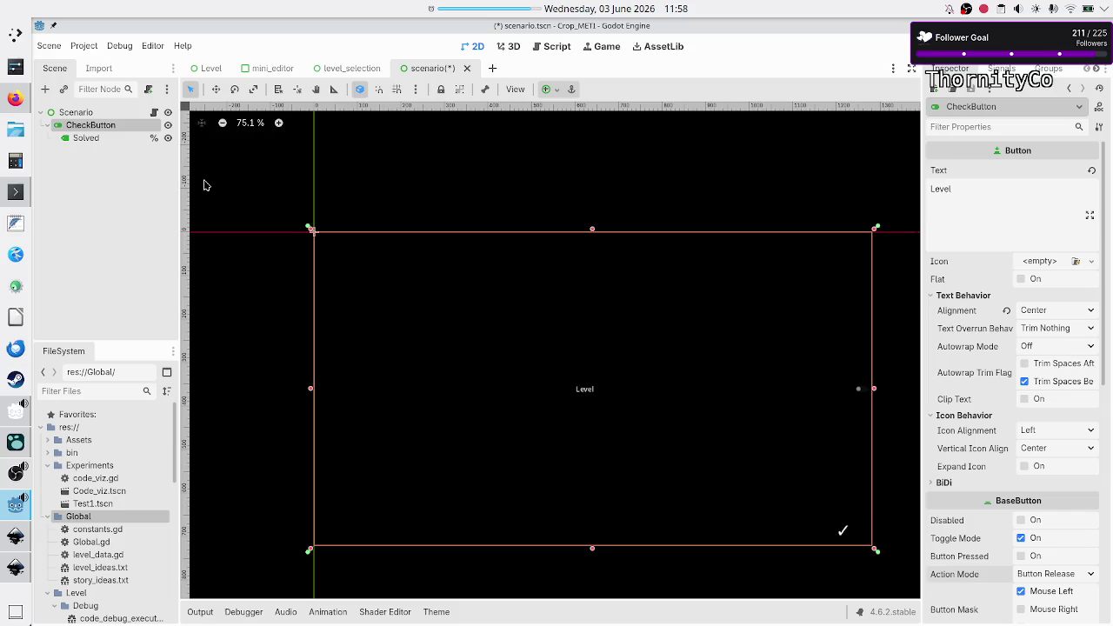
click(86, 112)
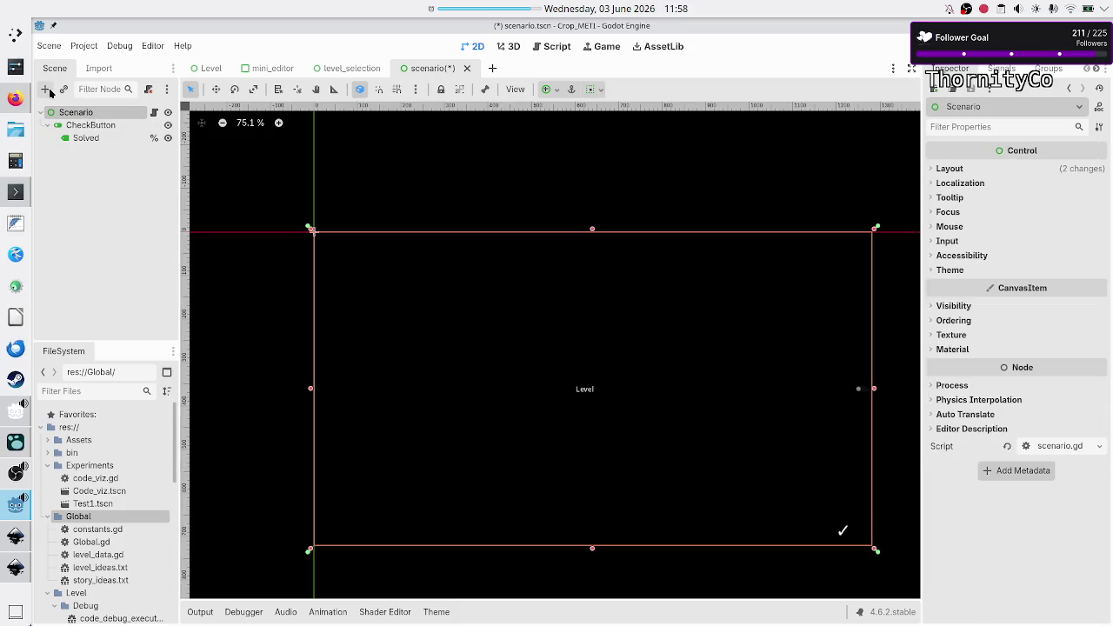
- Search 'button' in Create New Node and add a plain Button under Scenario
click(47, 91)
text(button)
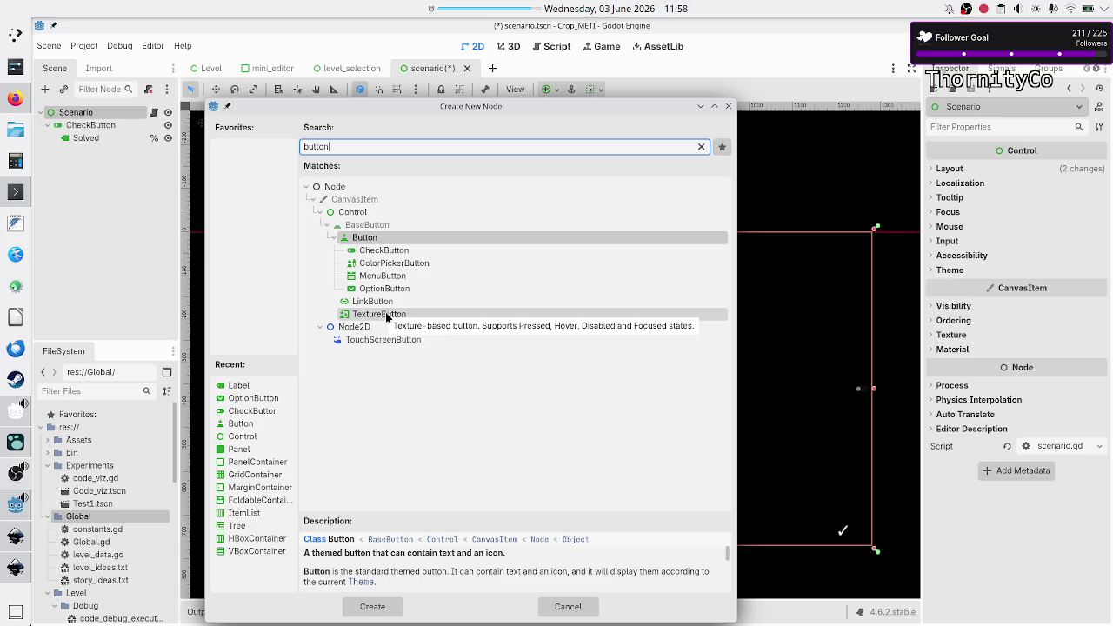
click(388, 317)
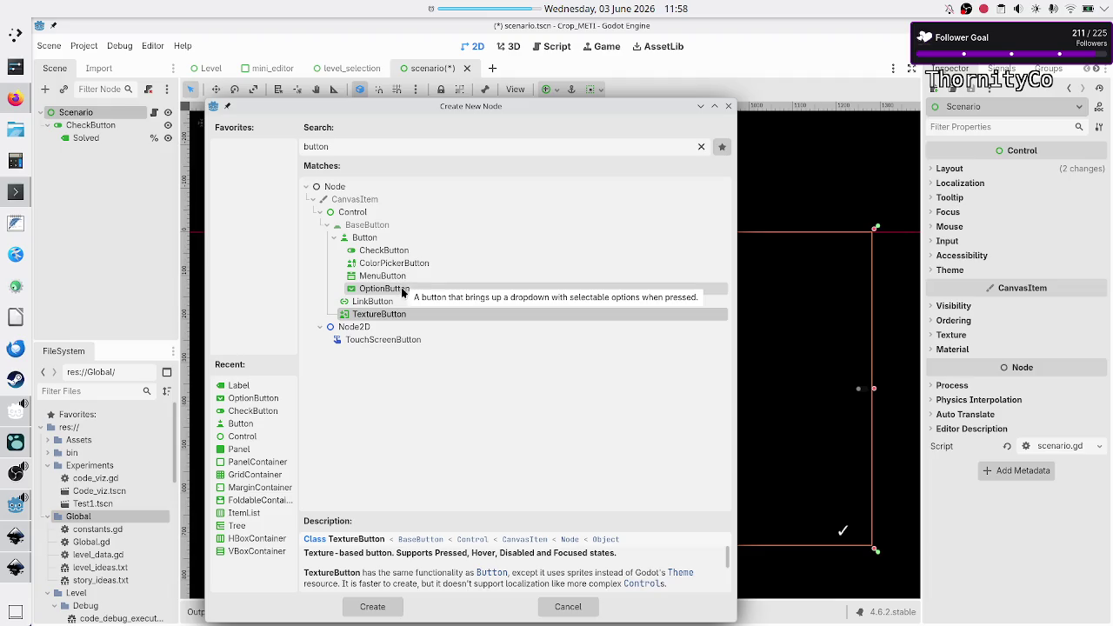
click(393, 239)
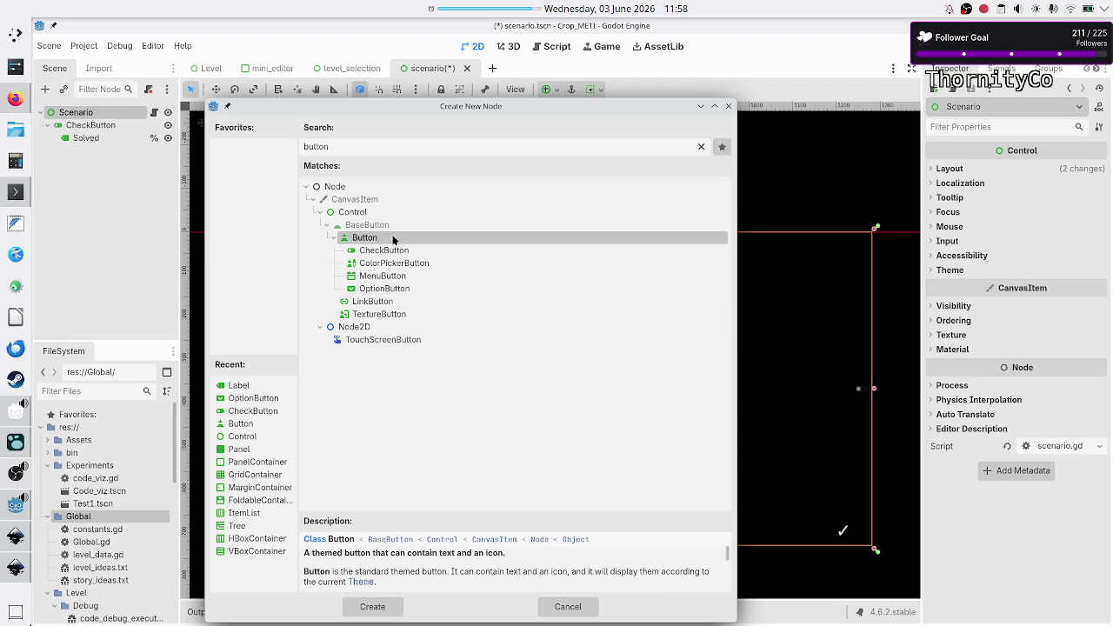
click(371, 605)
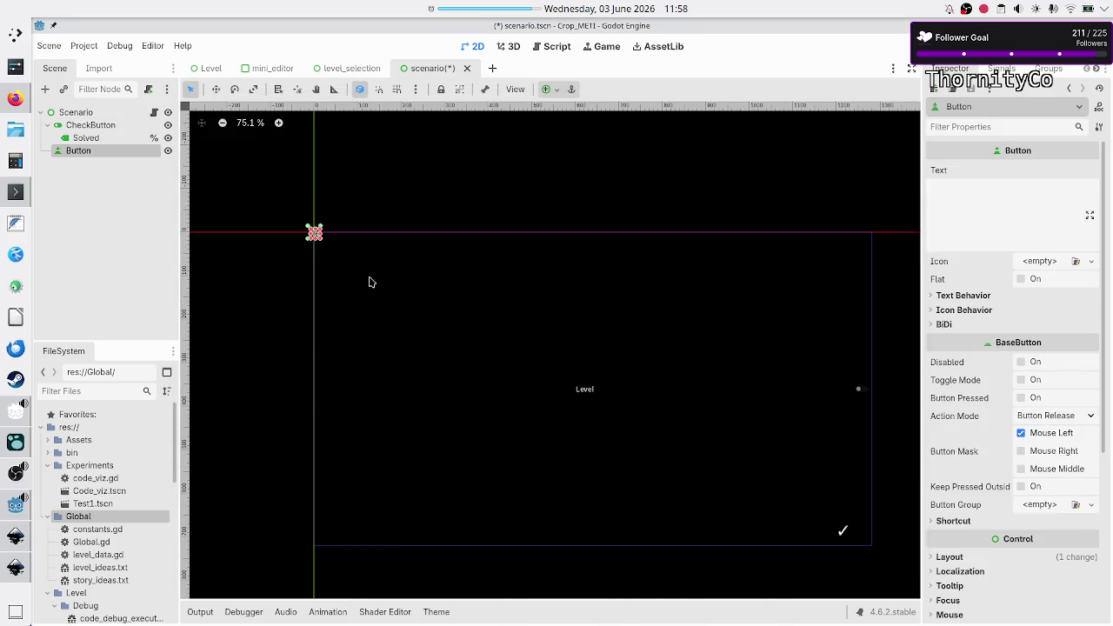
- Resize the new Button larger, turn on its Toggle Mode, and set its Text to 'test'
drag(320, 242, 391, 289)
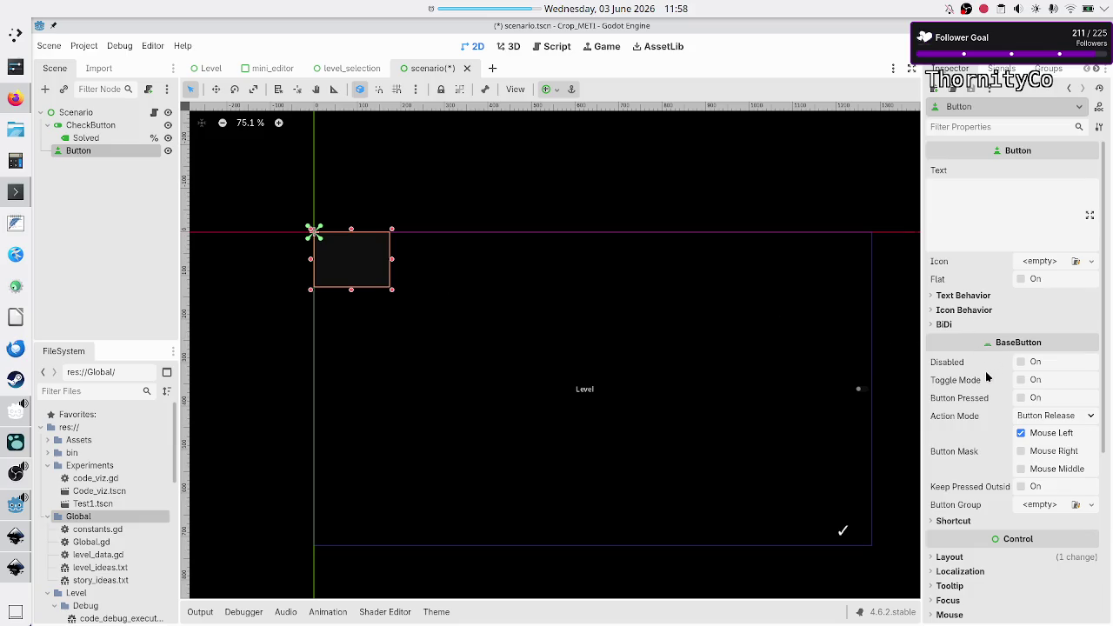
mouse_move(987, 377)
click(1022, 381)
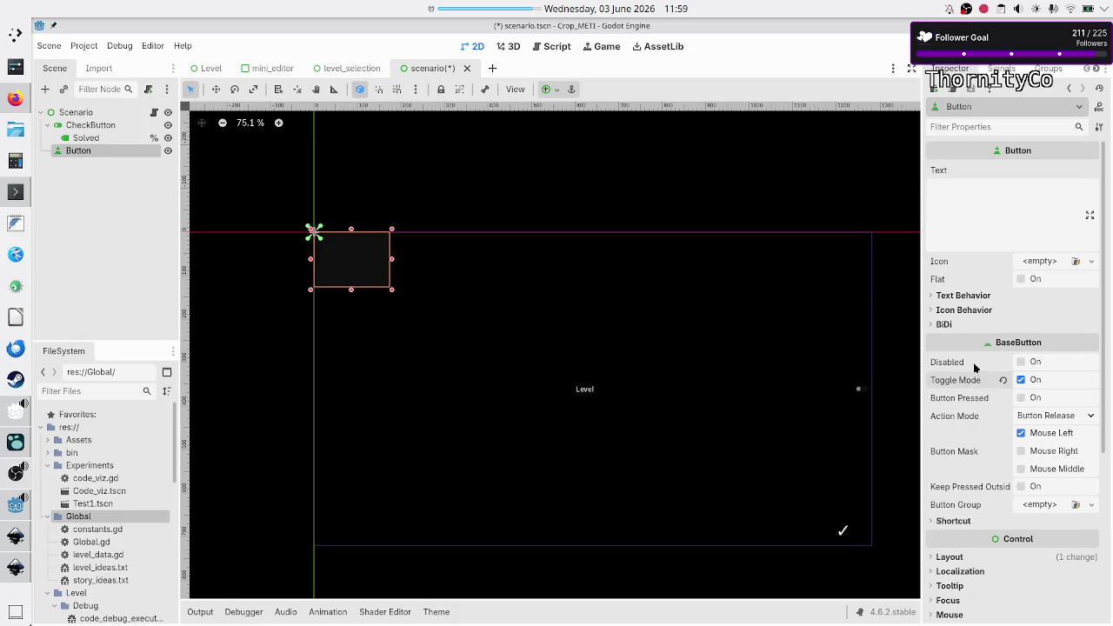
click(997, 202)
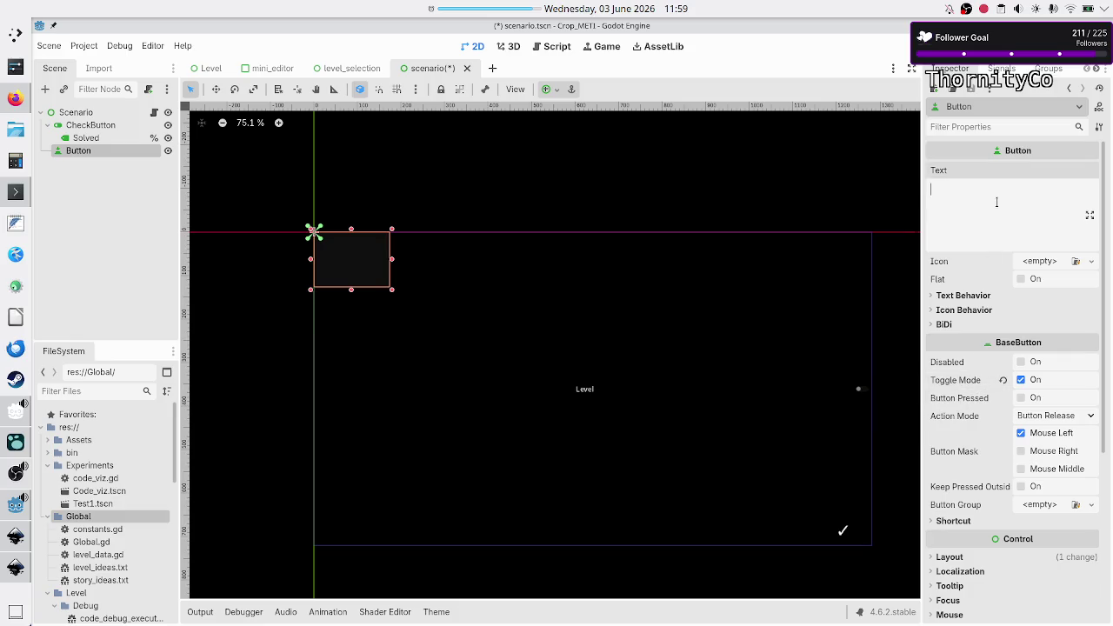
- Enter 'test' as the button's text, then save and run the scene with F5
text(test)
key(F5)
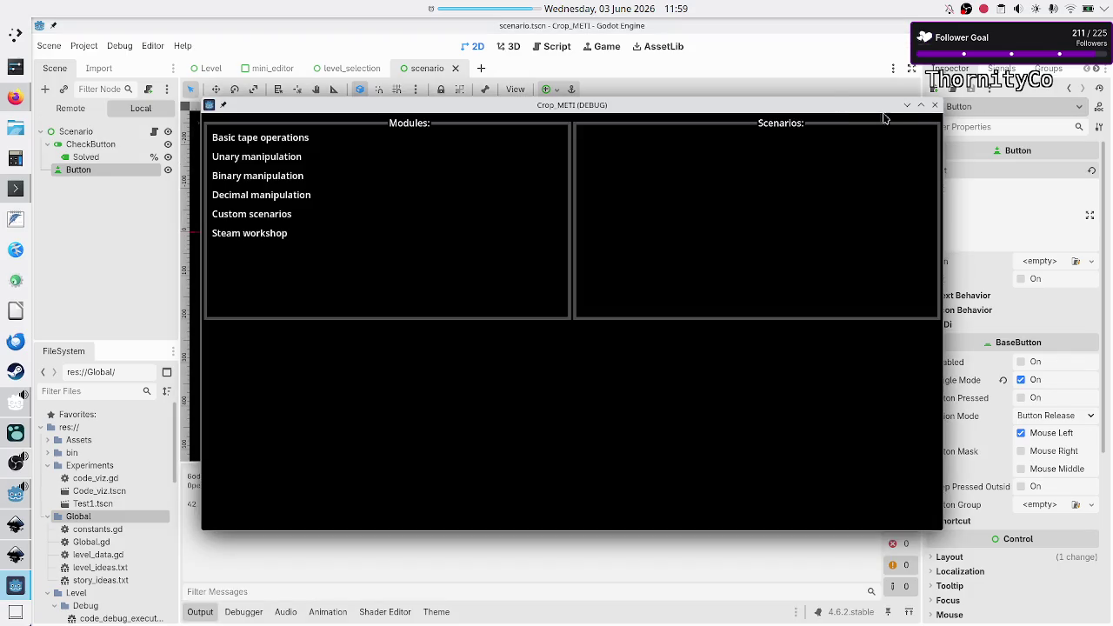
click(935, 106)
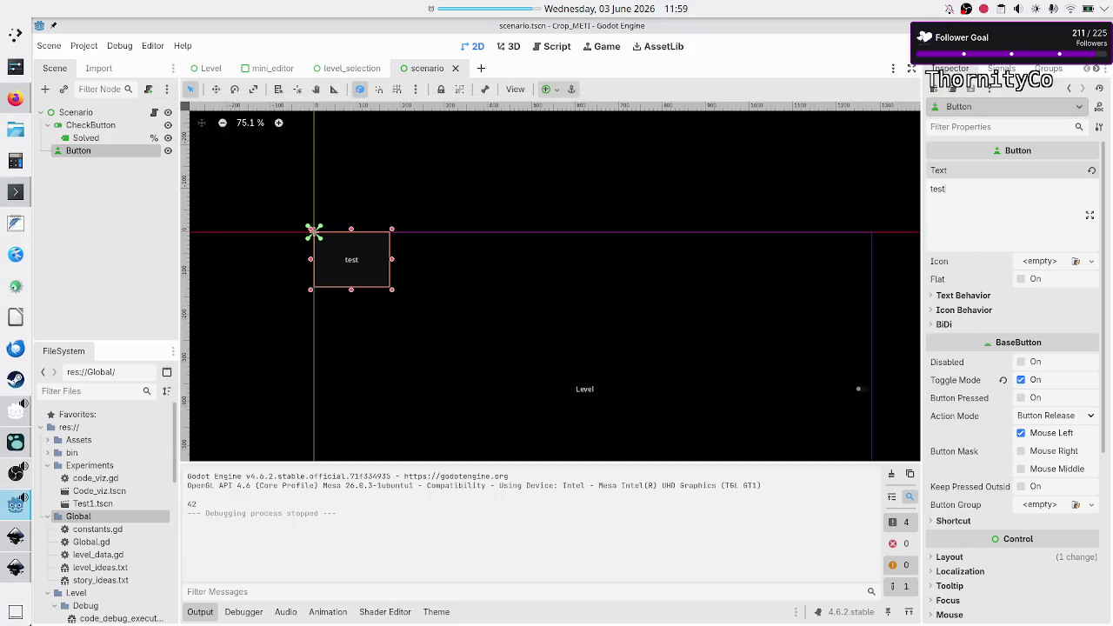
key(F5)
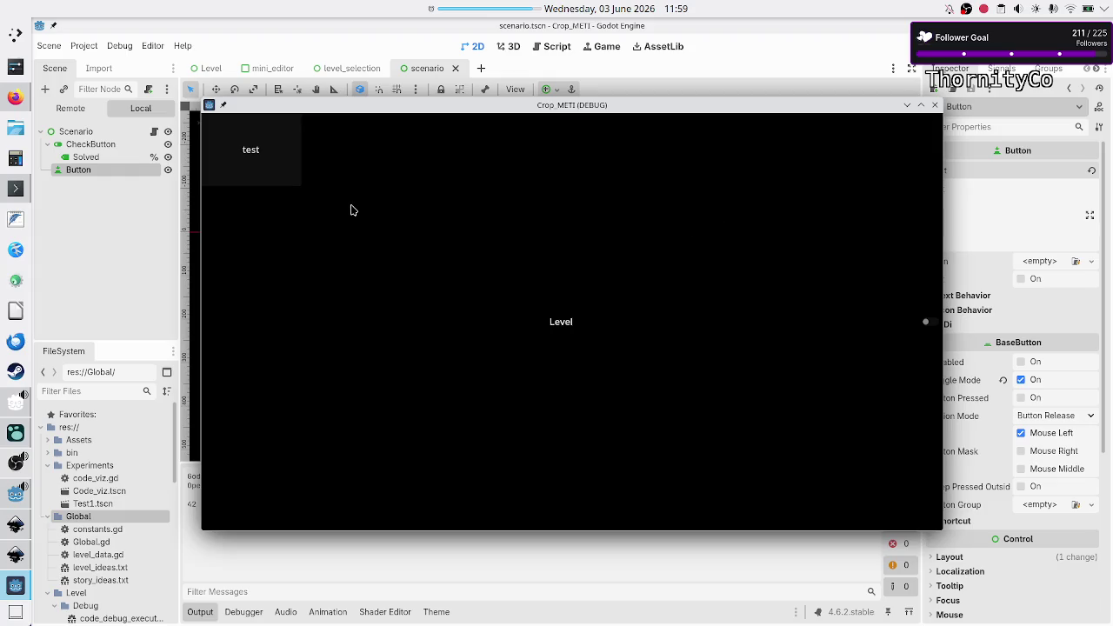
- Toggle the test button on and off repeatedly, leave it pressed, and close the game
click(253, 166)
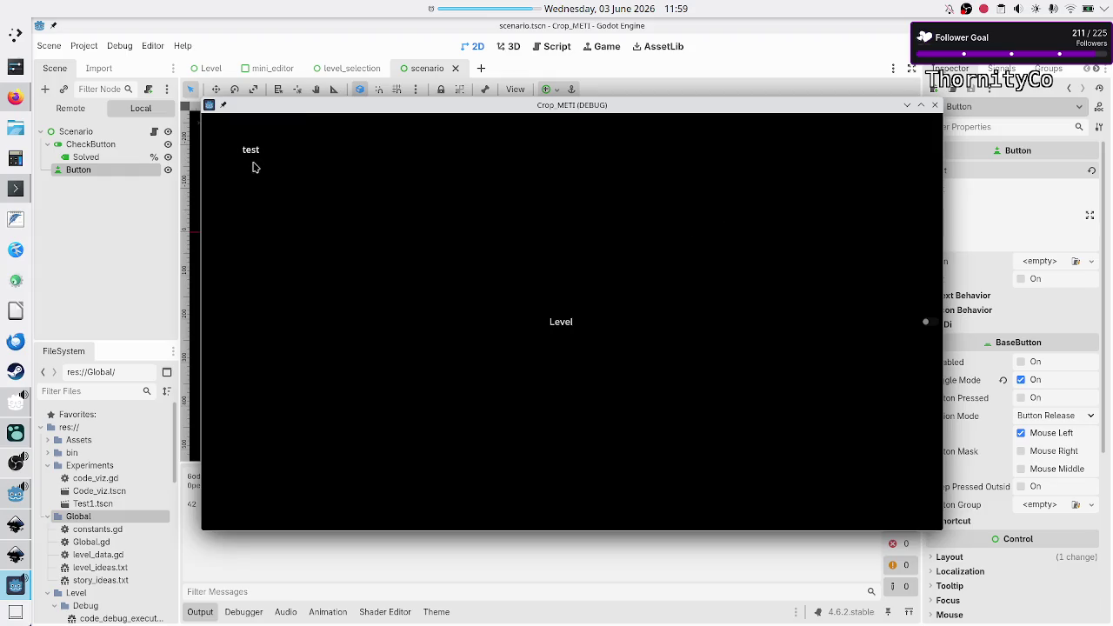
click(264, 166)
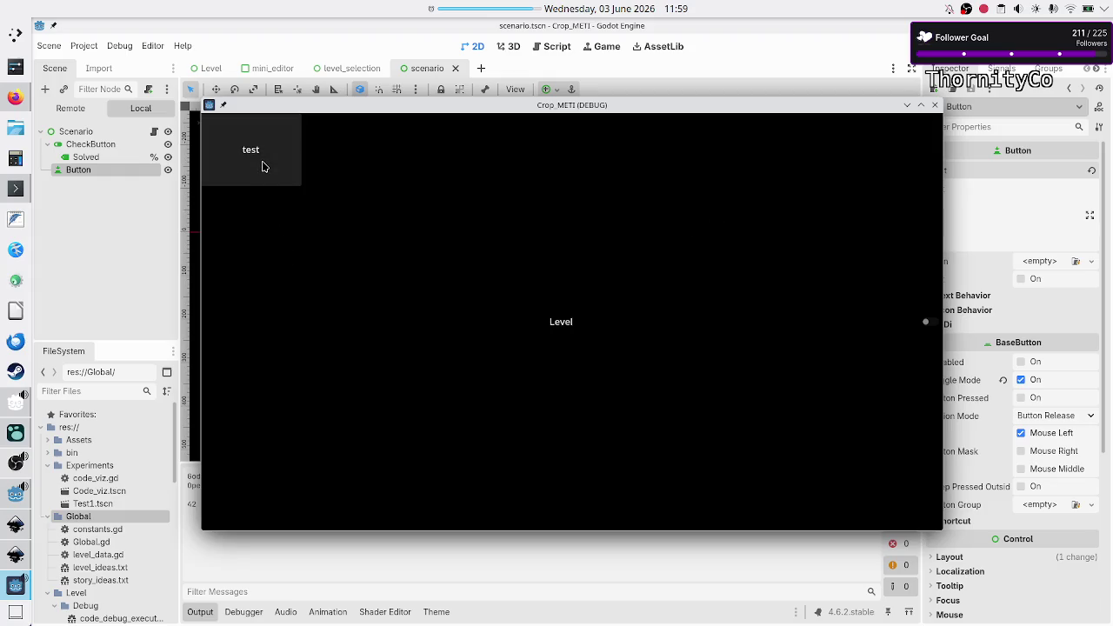
click(264, 166)
click(263, 166)
click(263, 166)
click(264, 166)
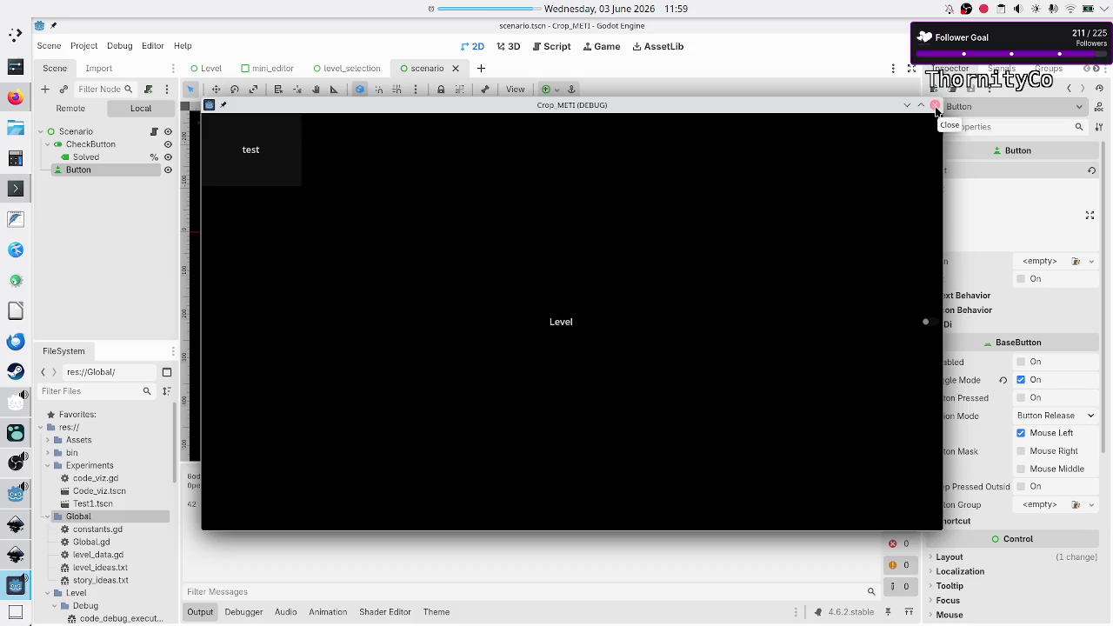
click(936, 106)
scroll(967, 404, down, 5)
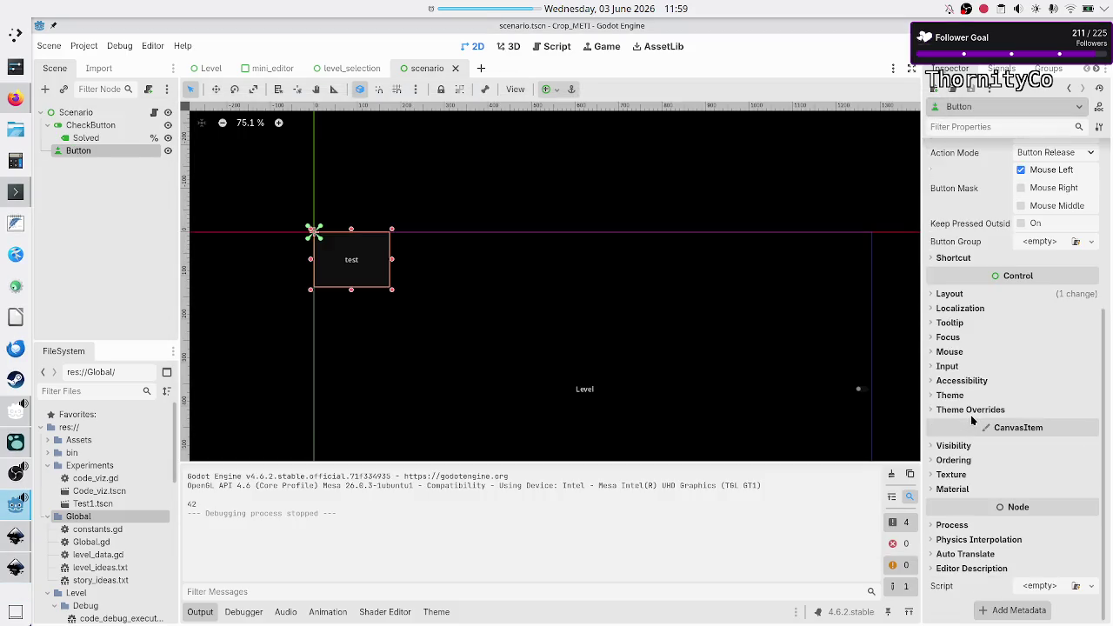
click(972, 414)
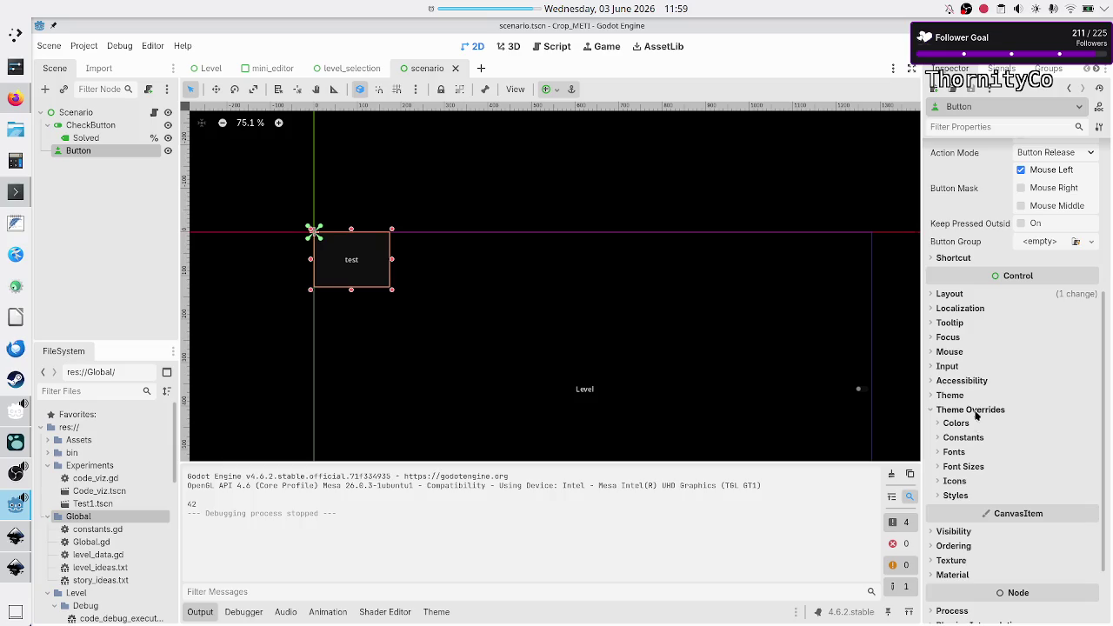
click(966, 496)
scroll(988, 527, down, 5)
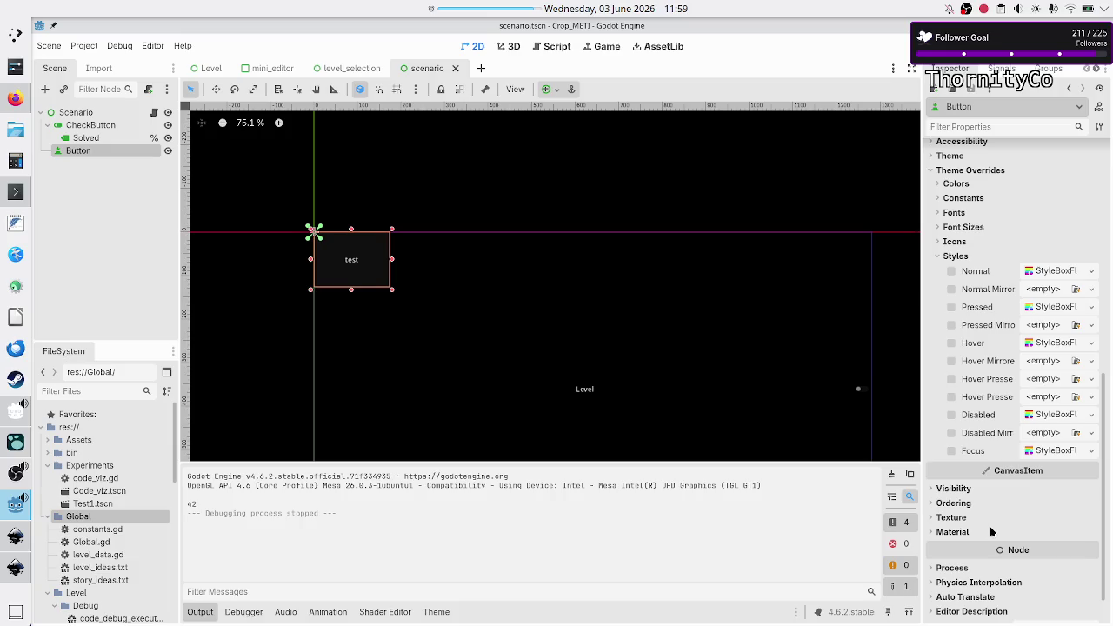
click(1092, 272)
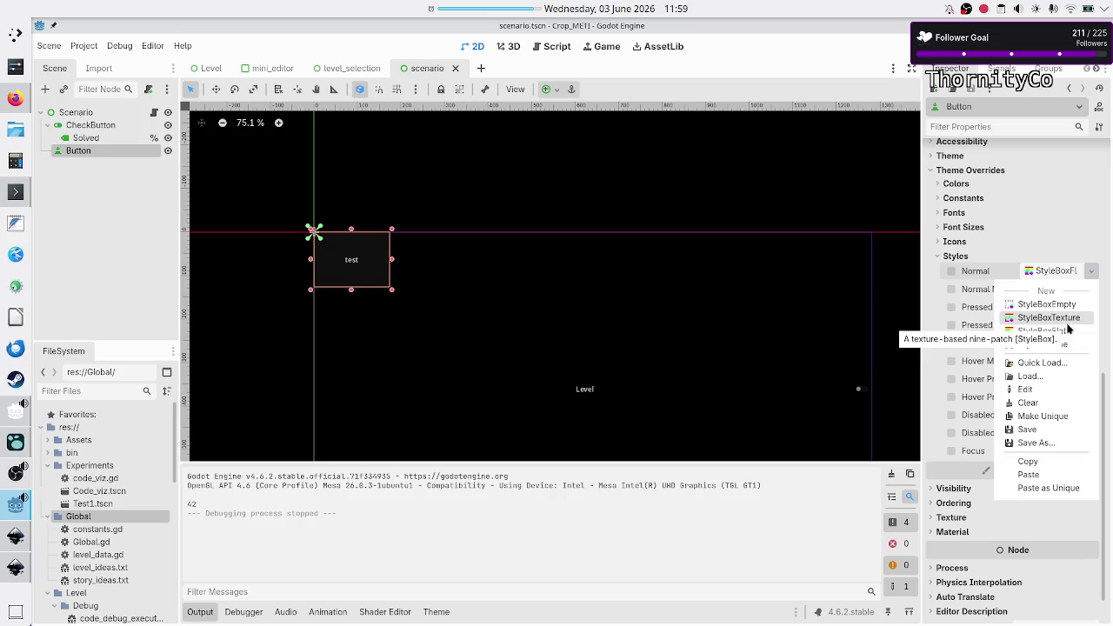
click(755, 478)
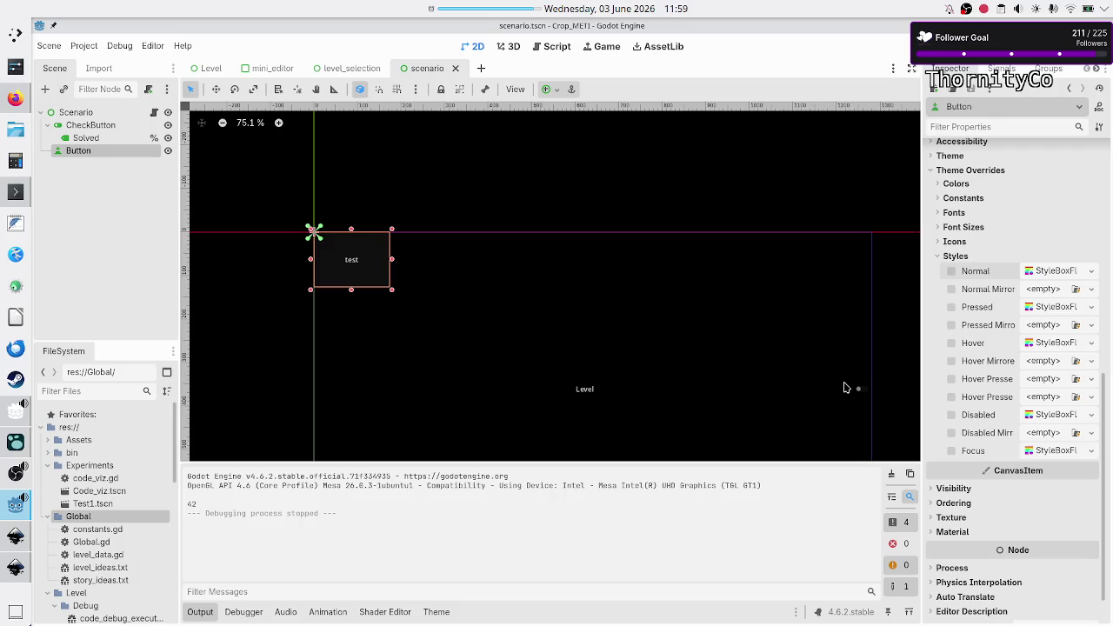
key(alt+Tab)
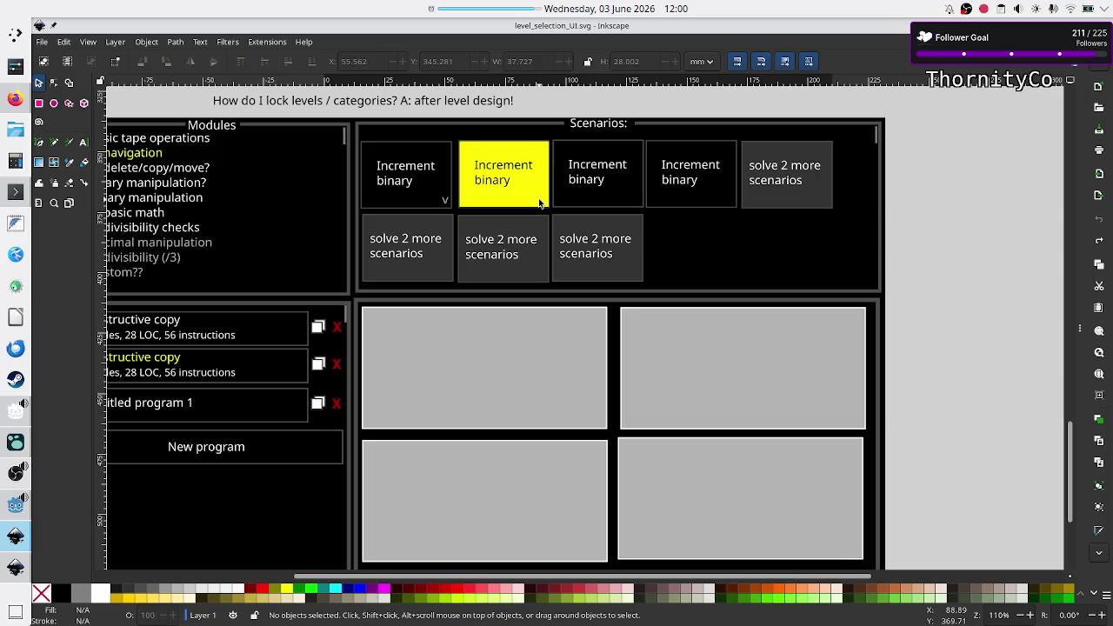
key(alt+Tab)
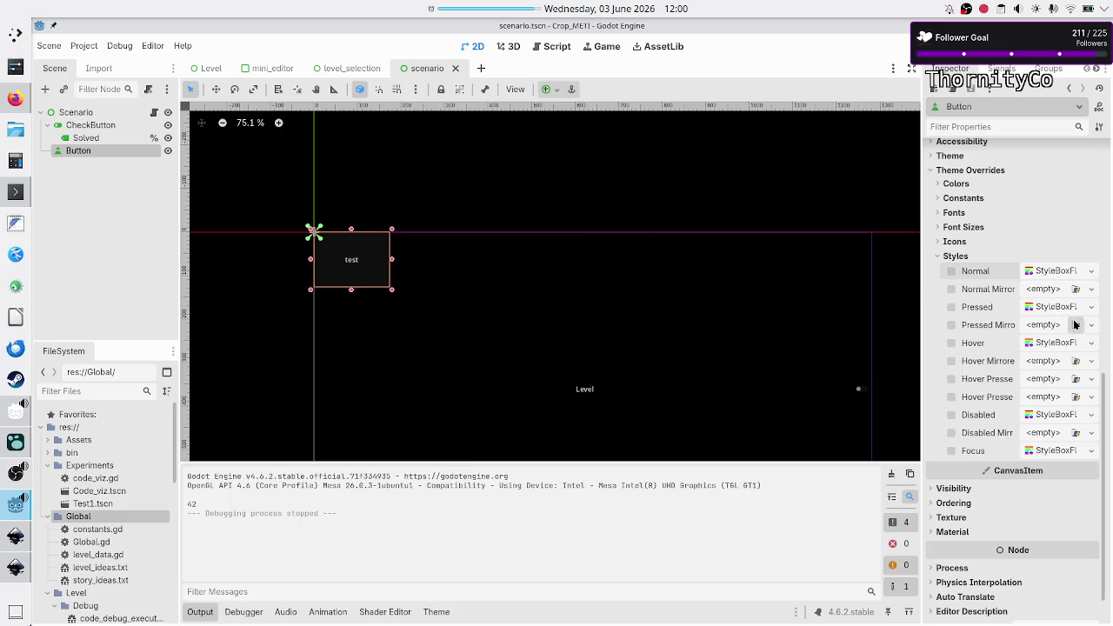
key(alt+Tab)
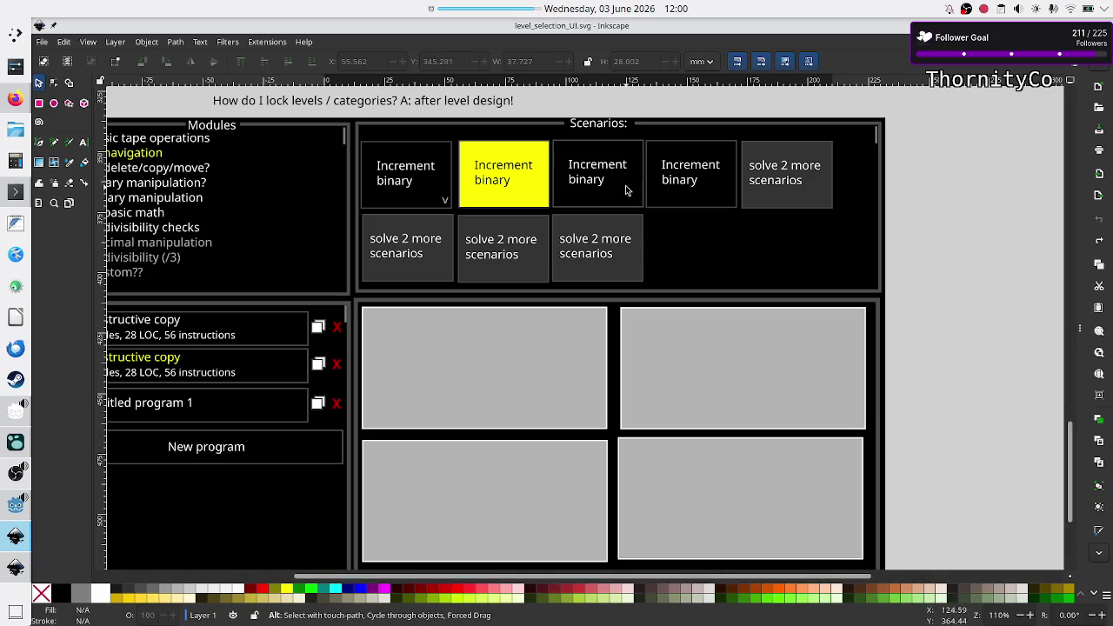
key(alt+Tab)
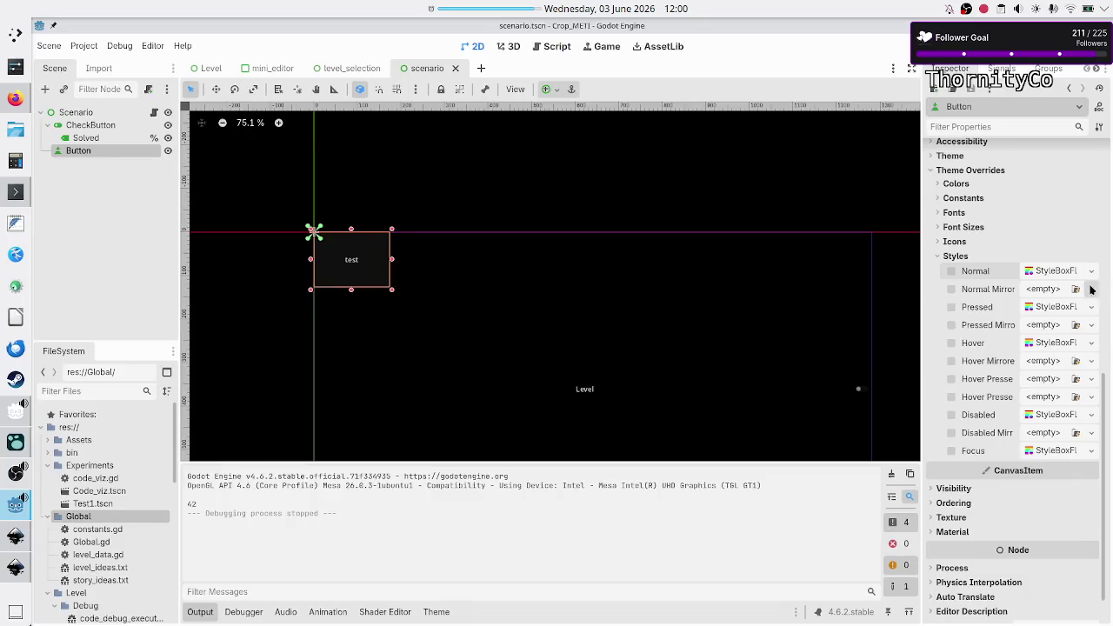
click(1093, 272)
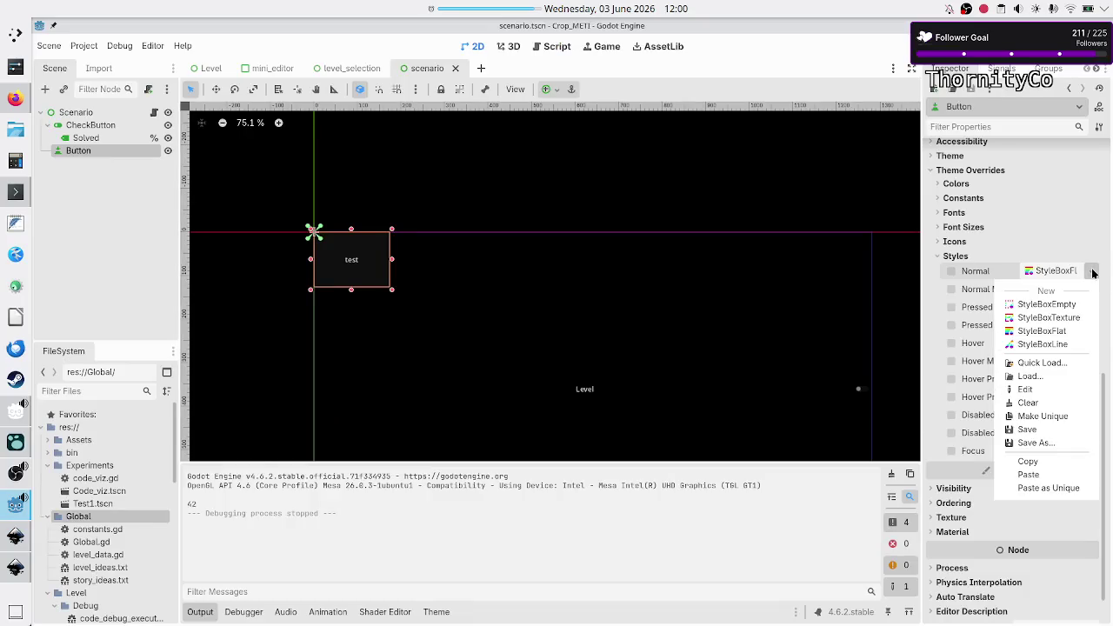
- Quick Load a border_decoration StyleBox as the Normal style and run the scene
click(1064, 365)
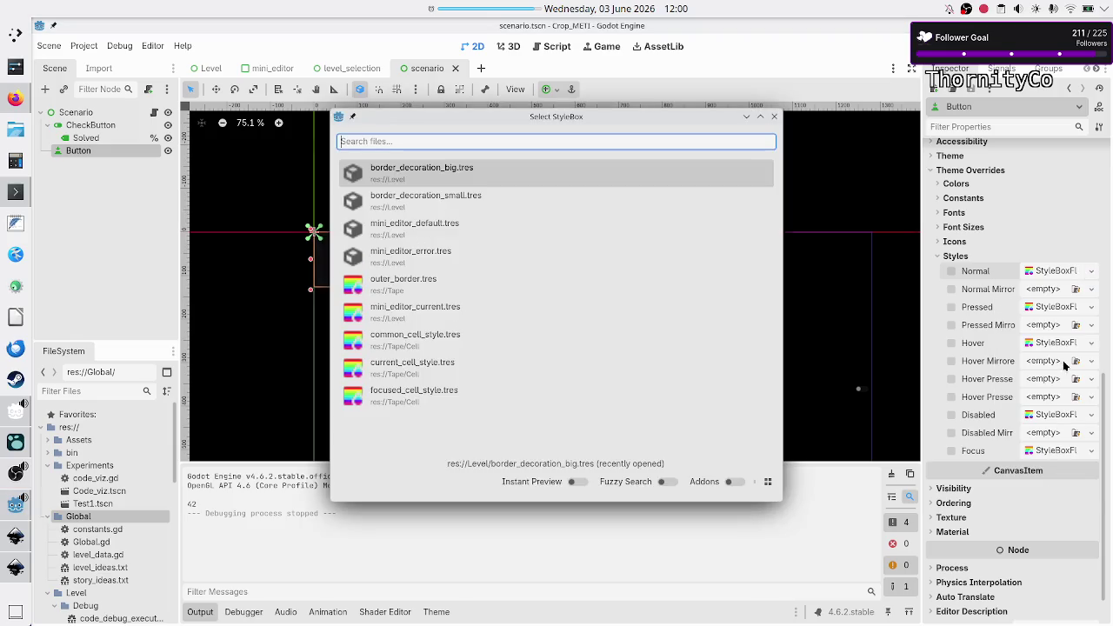
click(483, 200)
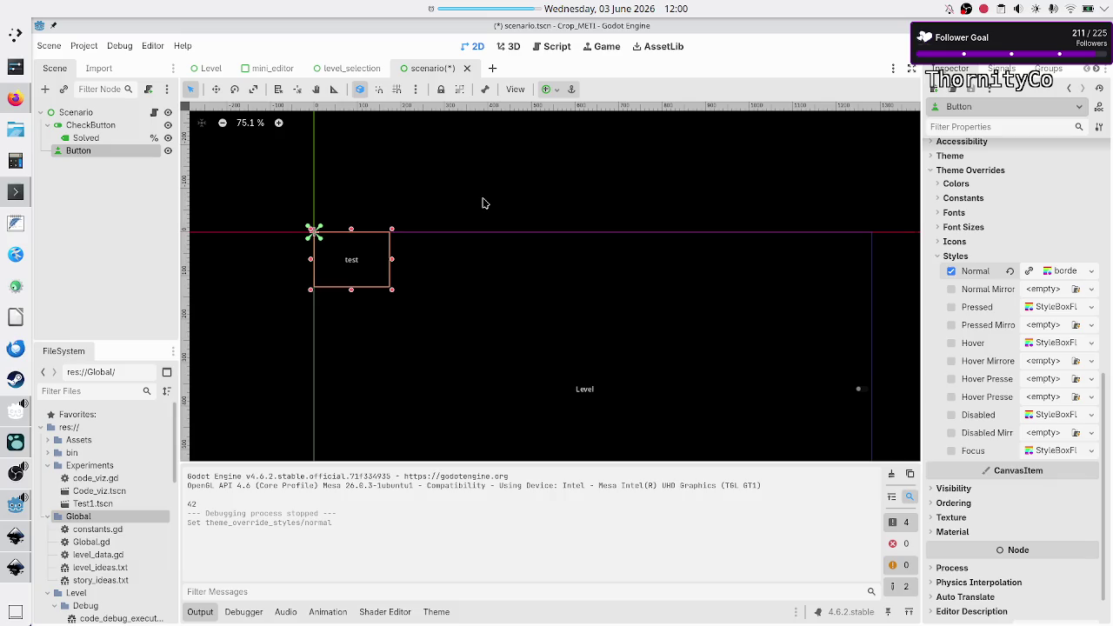
key(F6)
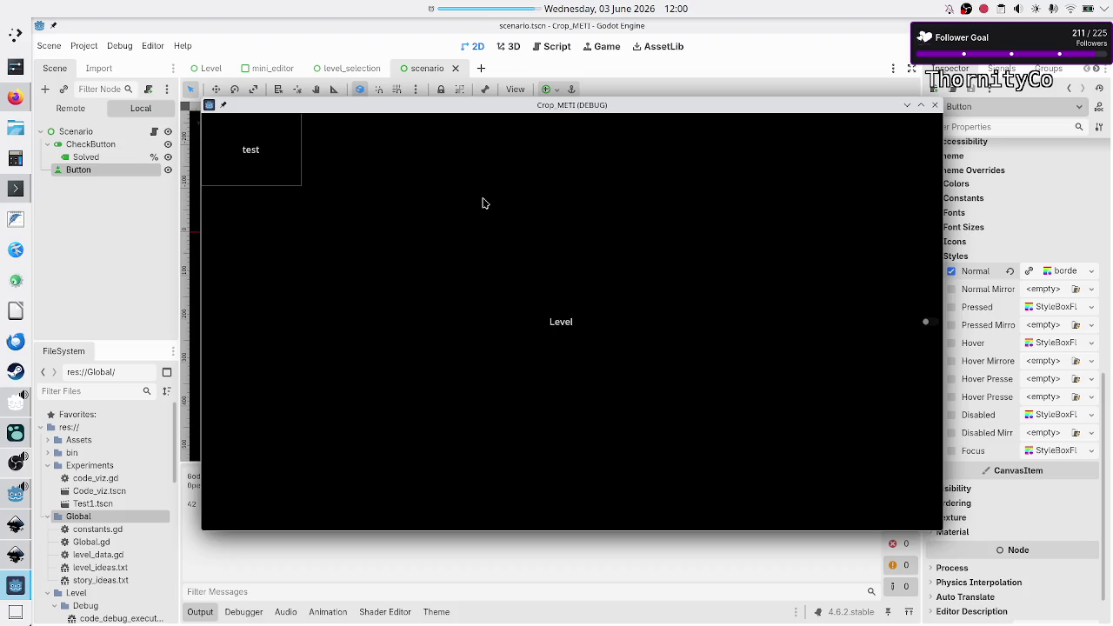
- Compare the running game with the Inkscape mockup, then close the game and return to Godot
key(alt+F4)
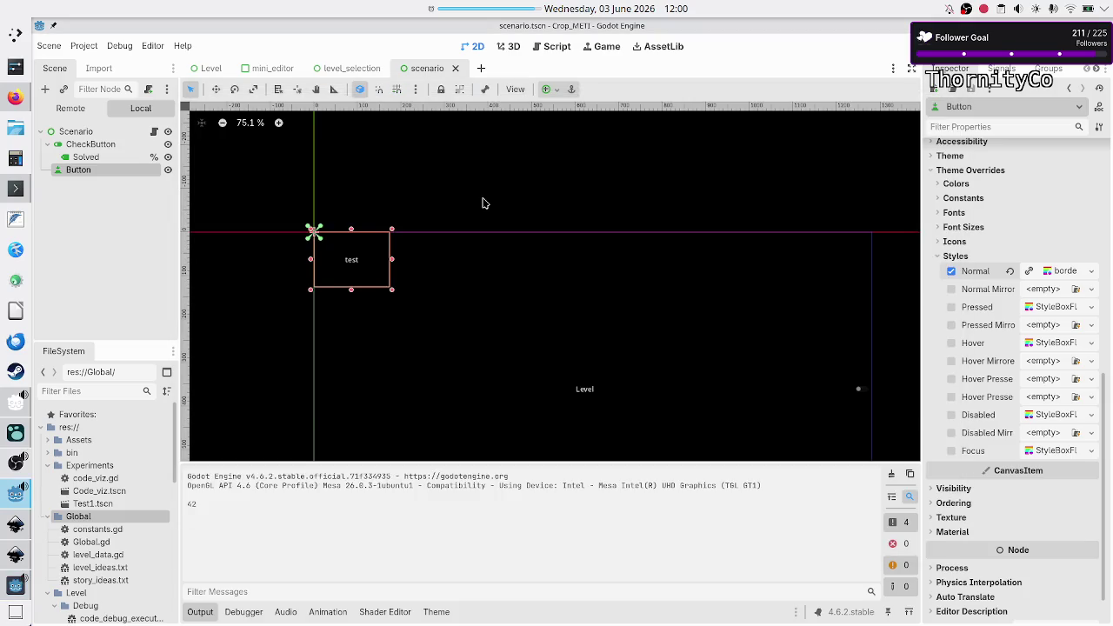
key(F6)
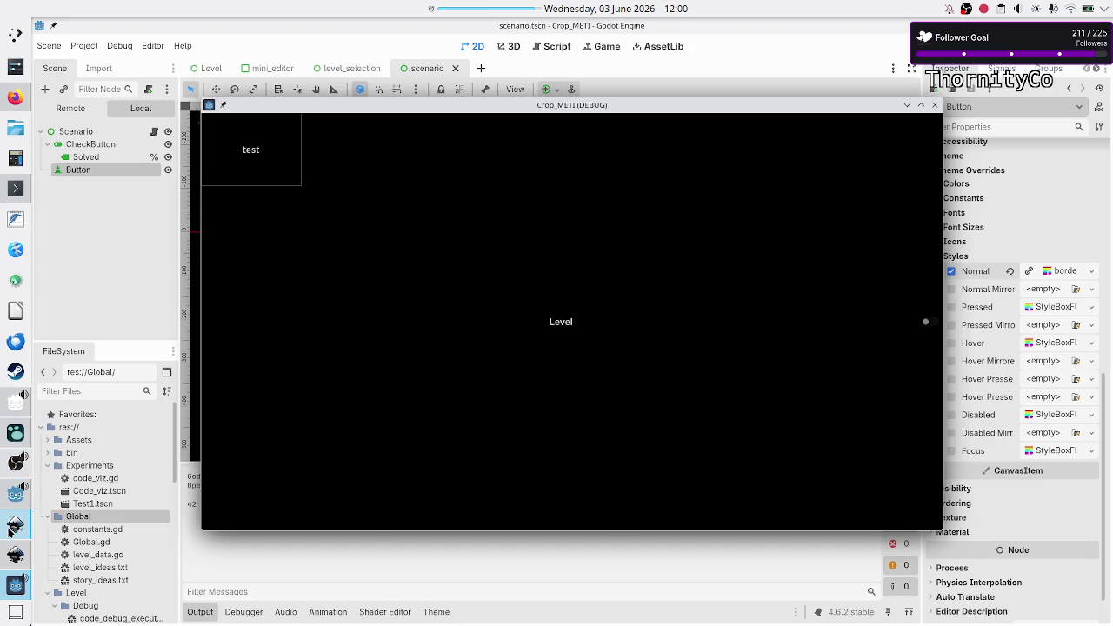
click(15, 526)
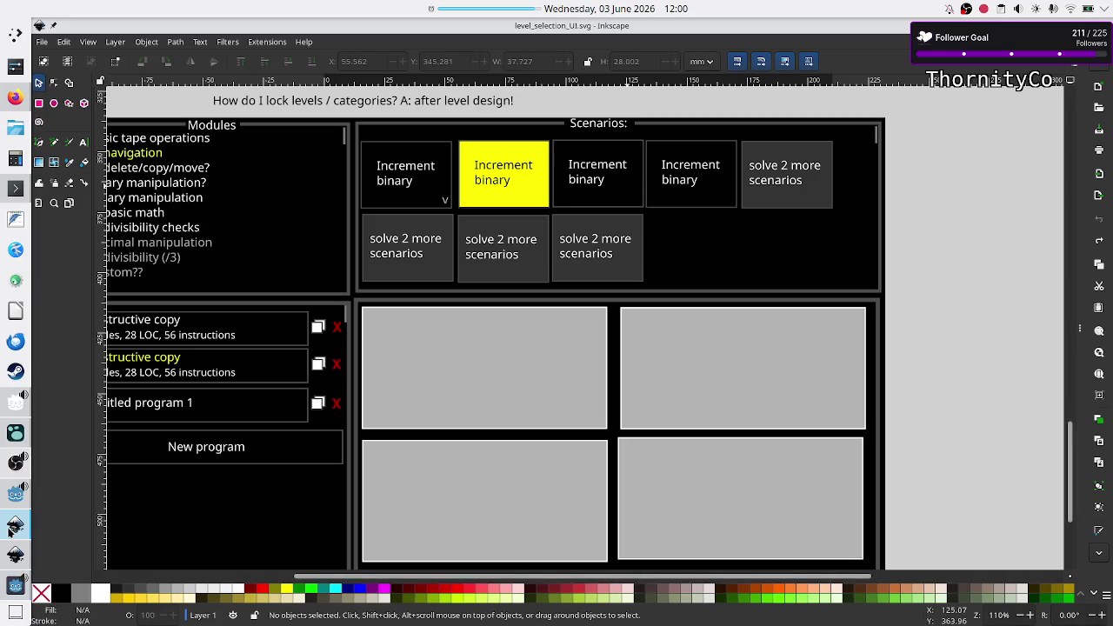
click(15, 588)
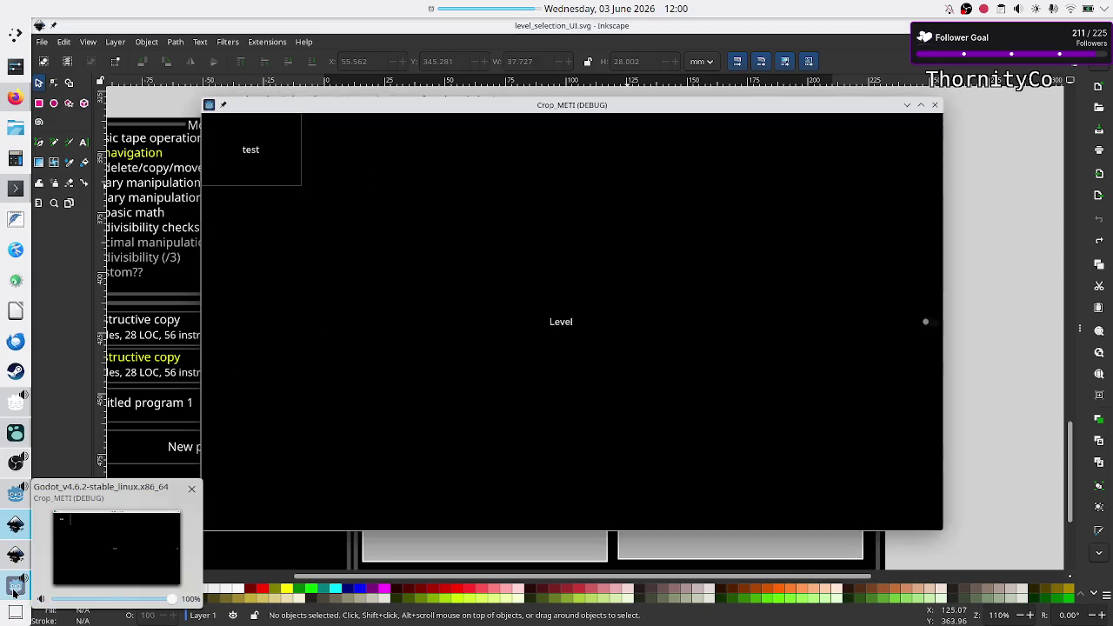
click(936, 106)
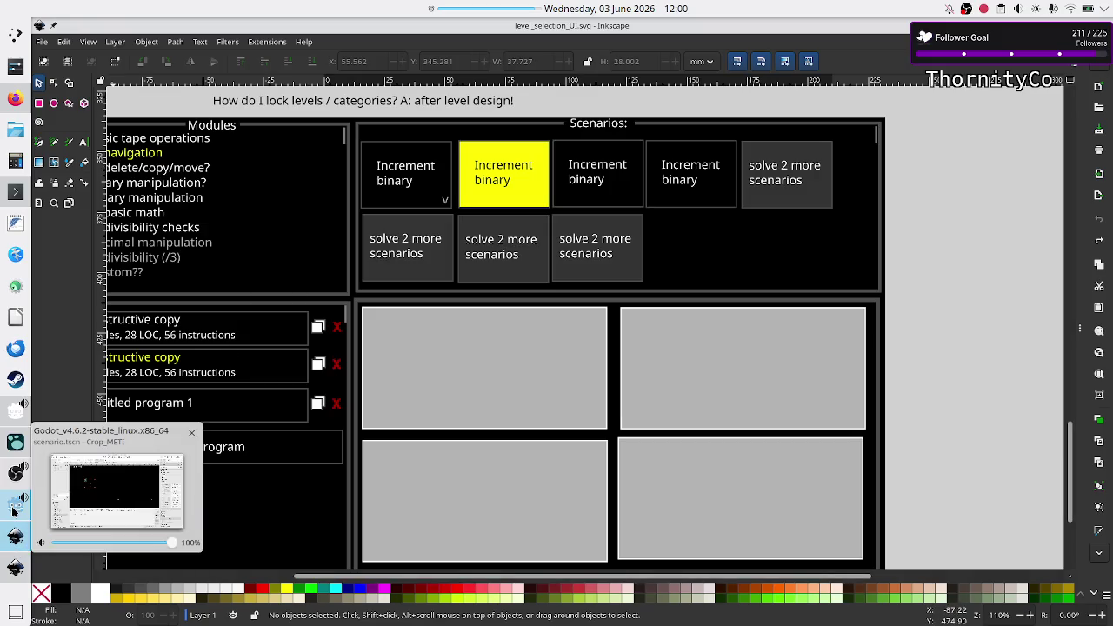
click(13, 511)
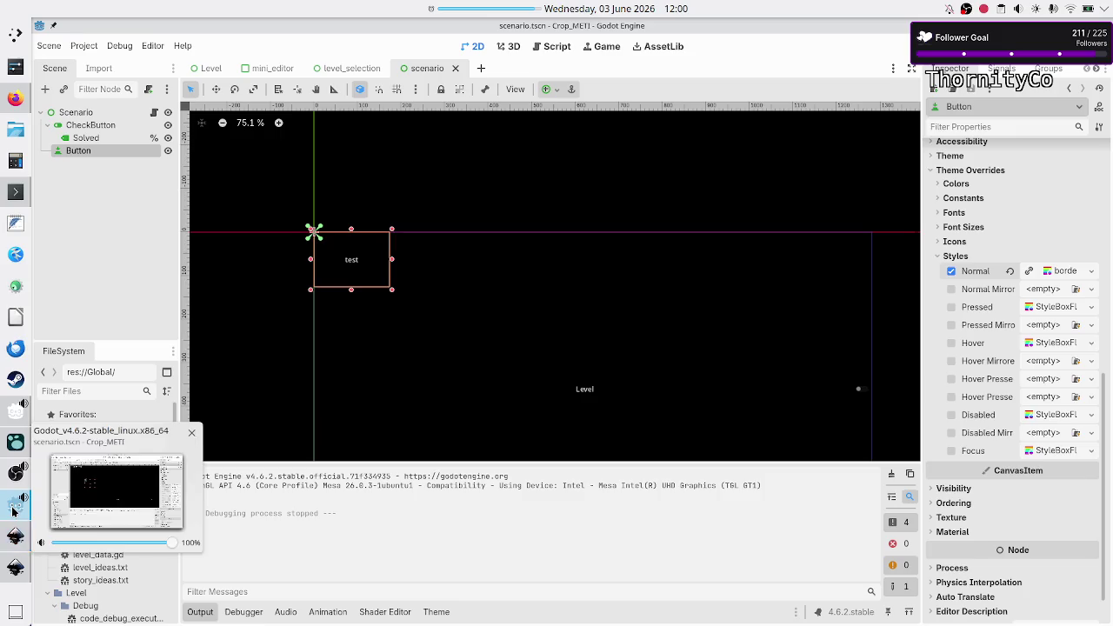
- Delete the test Button node from the scene
click(91, 125)
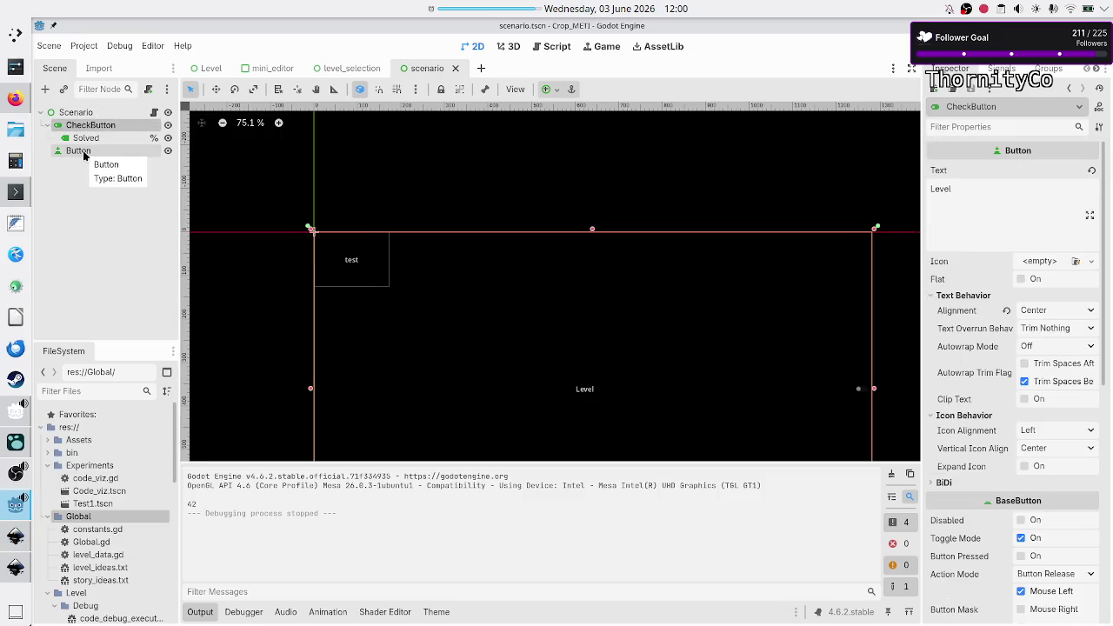
click(80, 151)
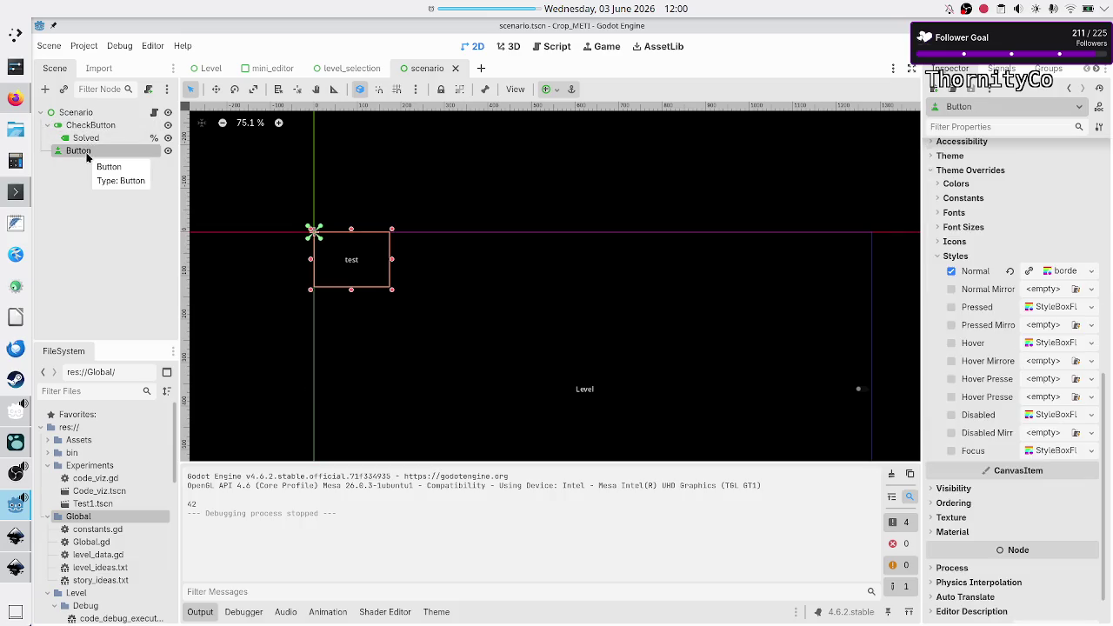
key(Delete)
- Change the CheckButton's node type to Button and rename it 'Button'
click(83, 126)
right_click(83, 126)
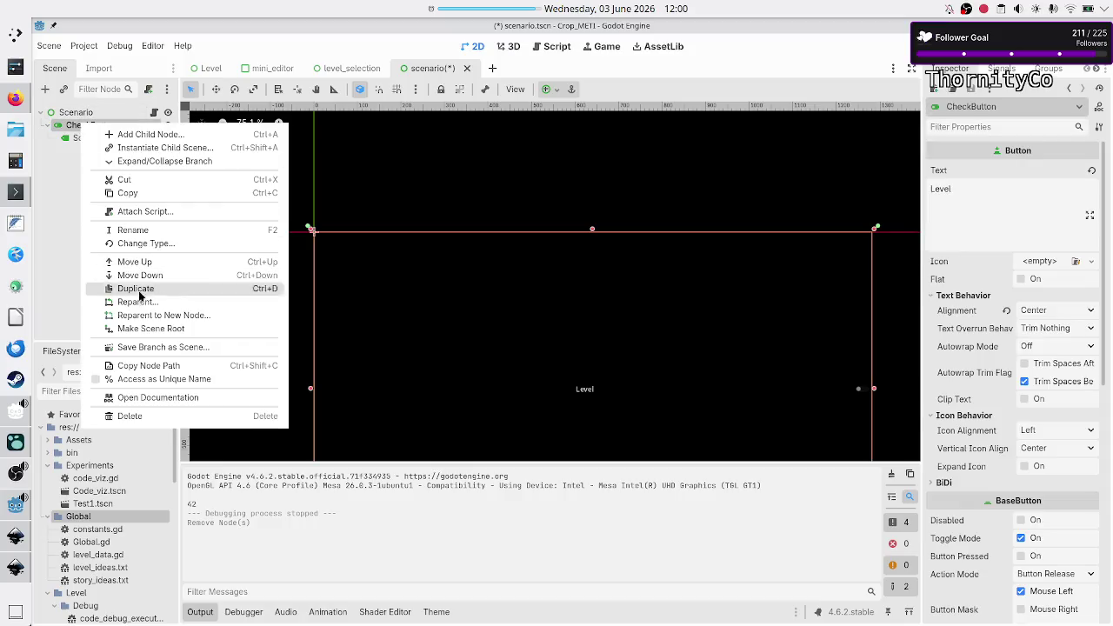
click(173, 244)
click(391, 239)
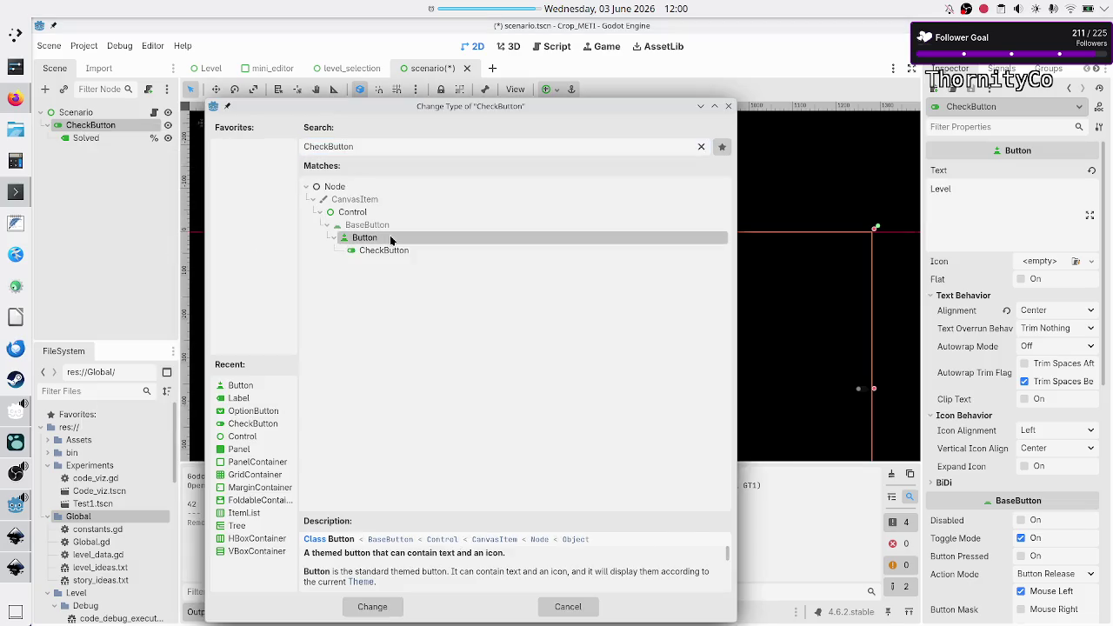
click(391, 607)
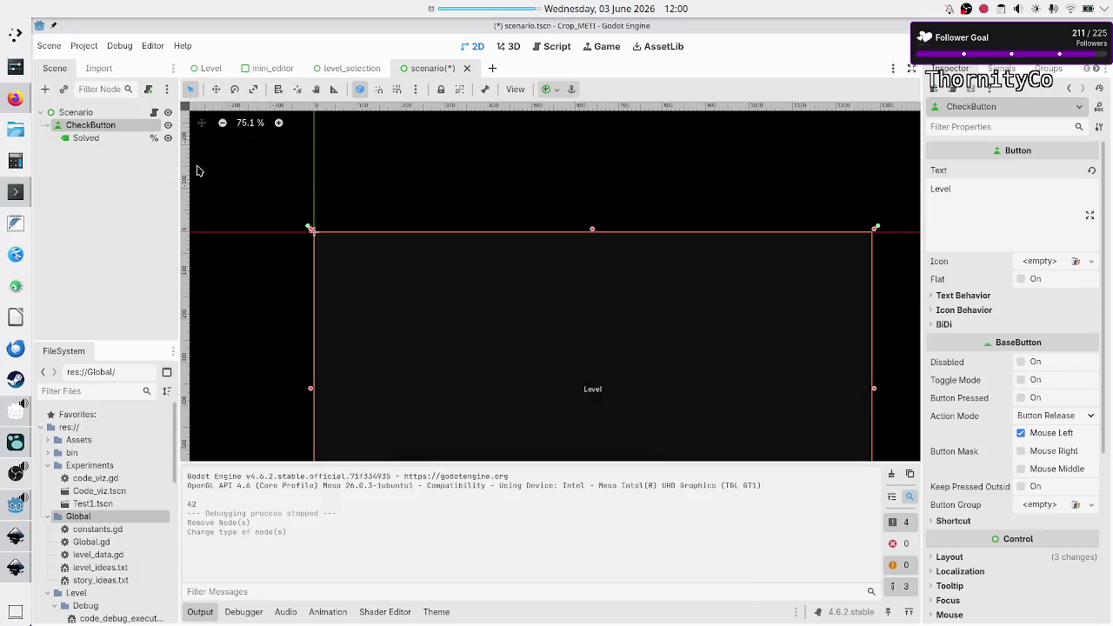
double_click(110, 126)
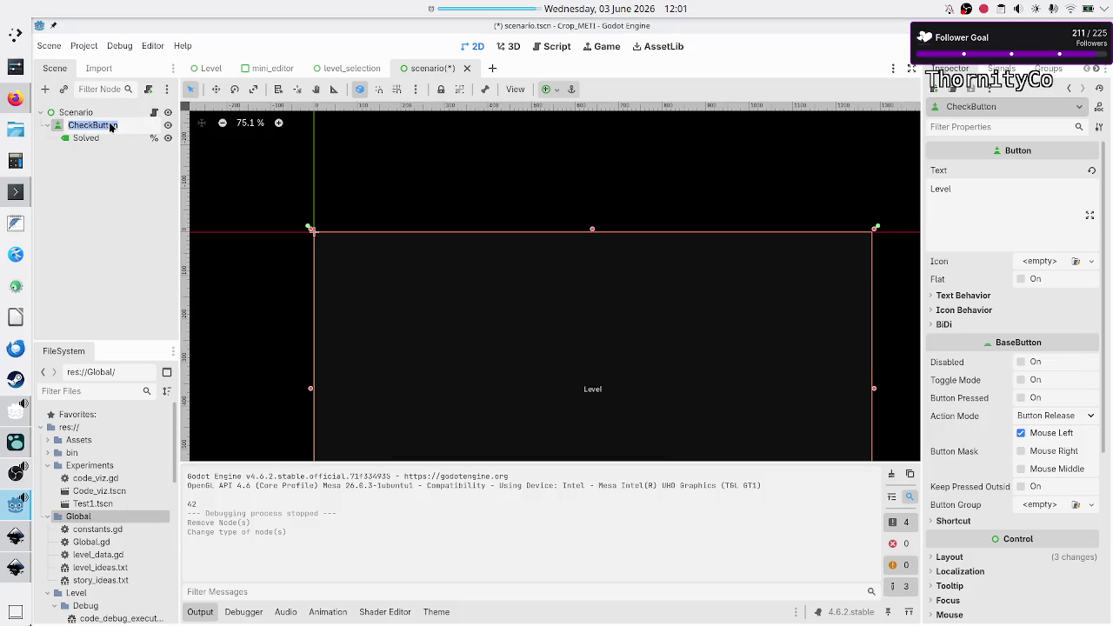
text(Bu)
key(Return)
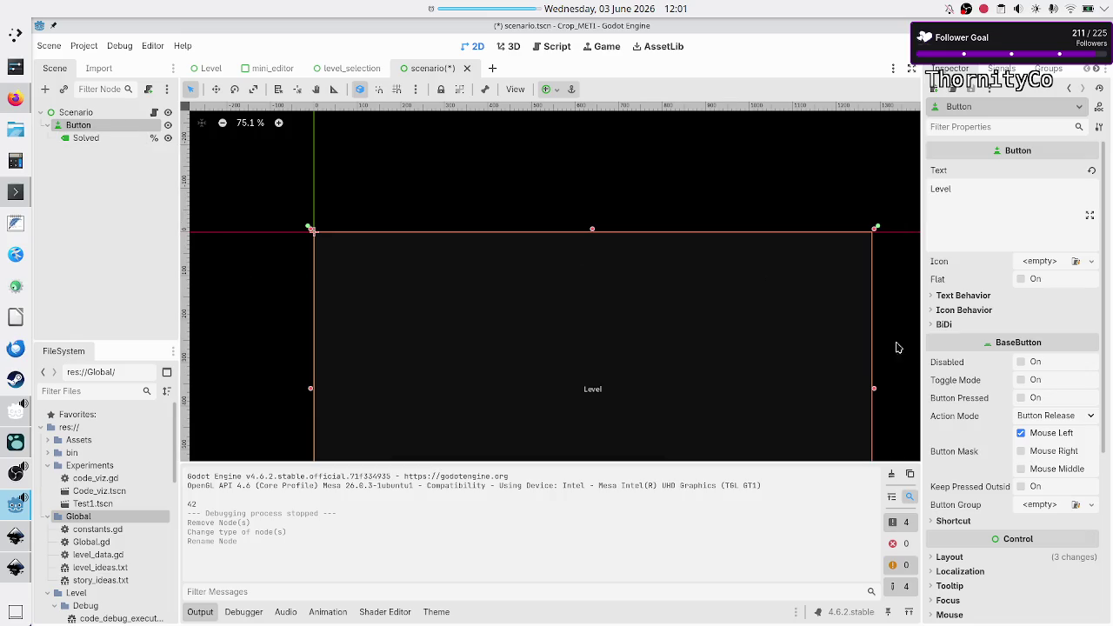
- Enable Toggle Mode and Quick Load border_decoration_small.tres as the Normal style override
click(1022, 380)
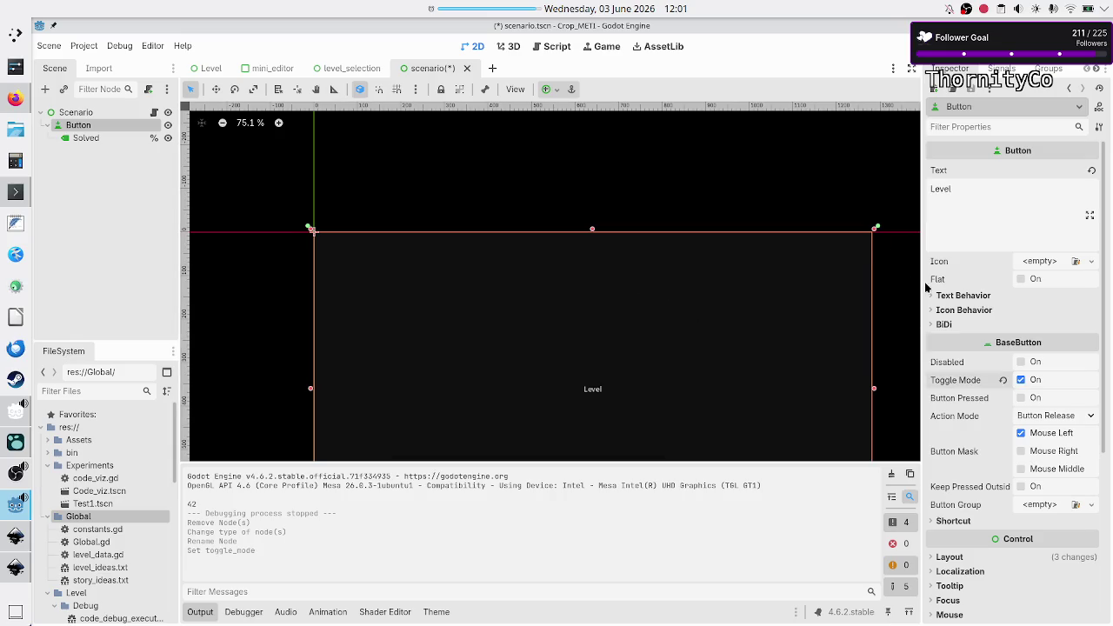
scroll(957, 409, down, 6)
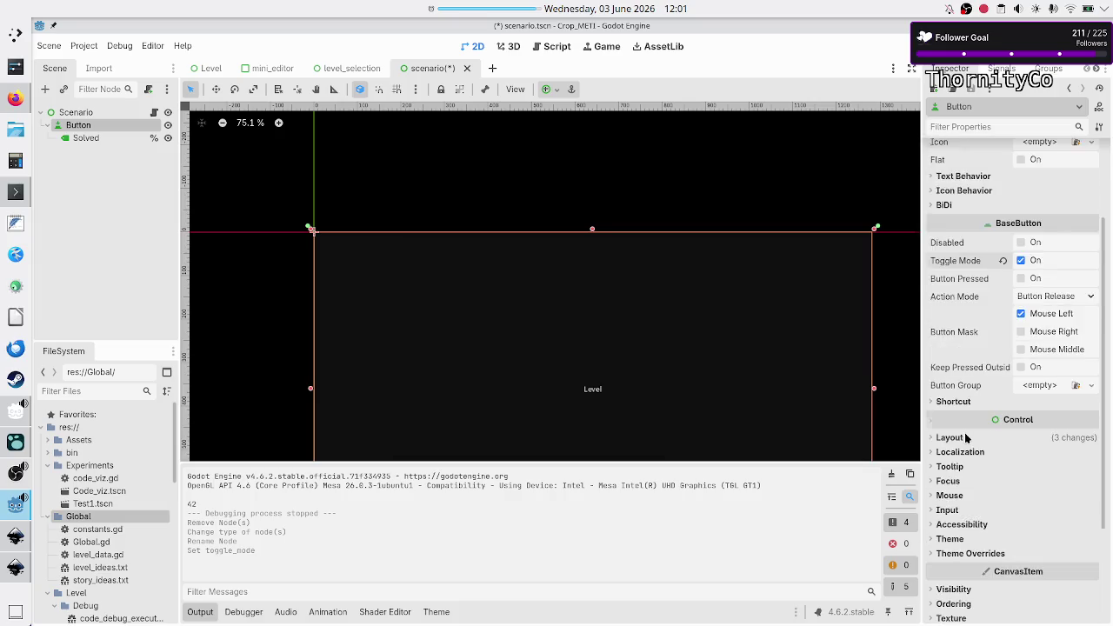
click(989, 410)
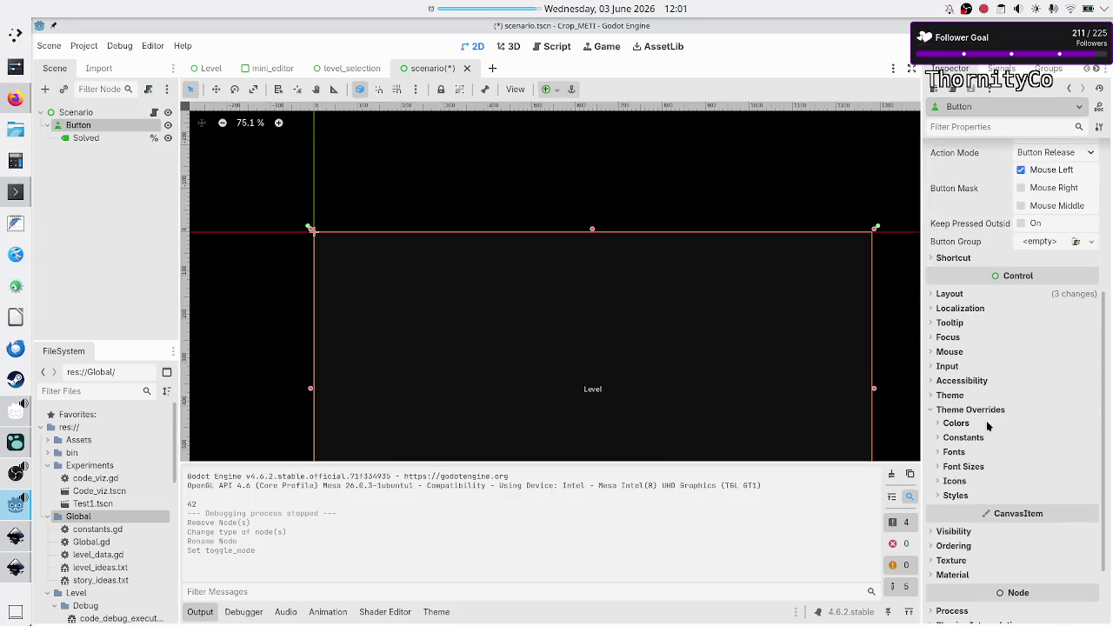
click(956, 495)
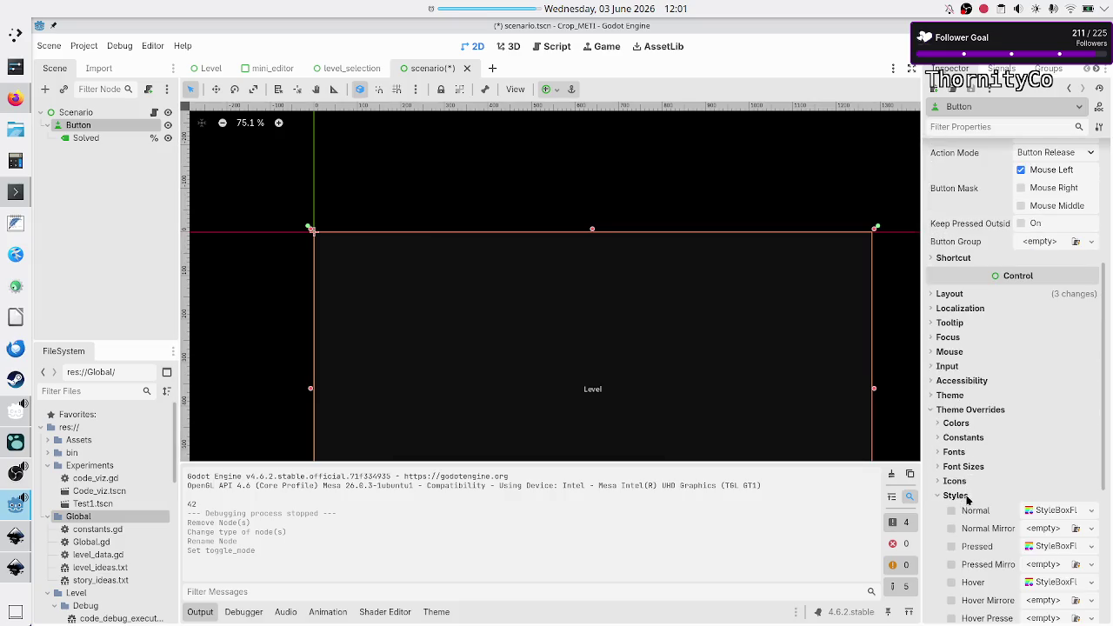
click(1093, 510)
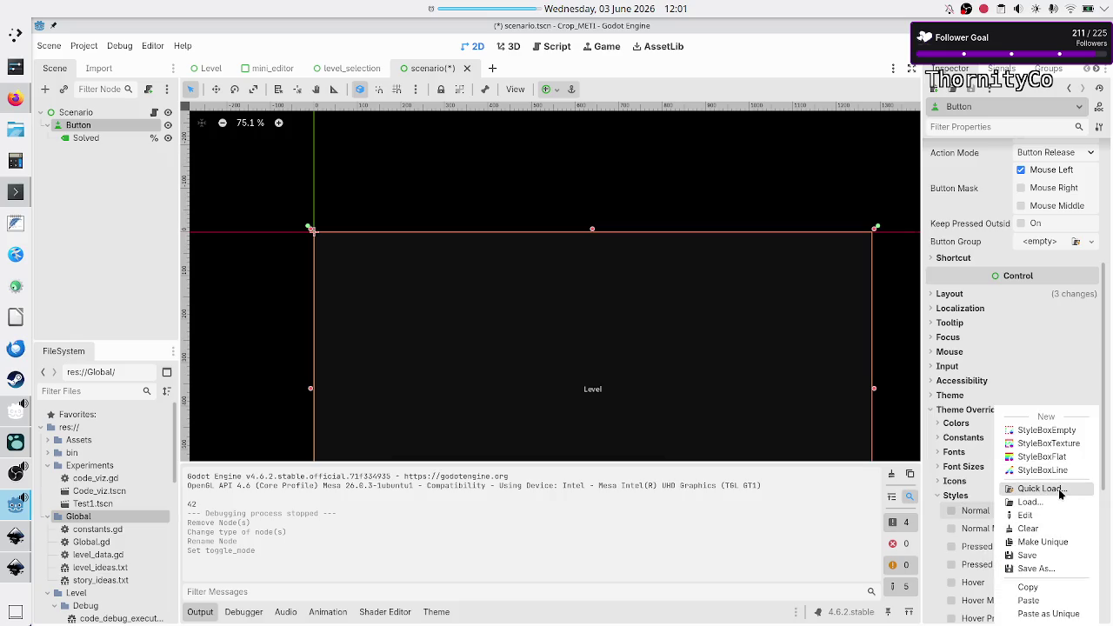
click(1059, 489)
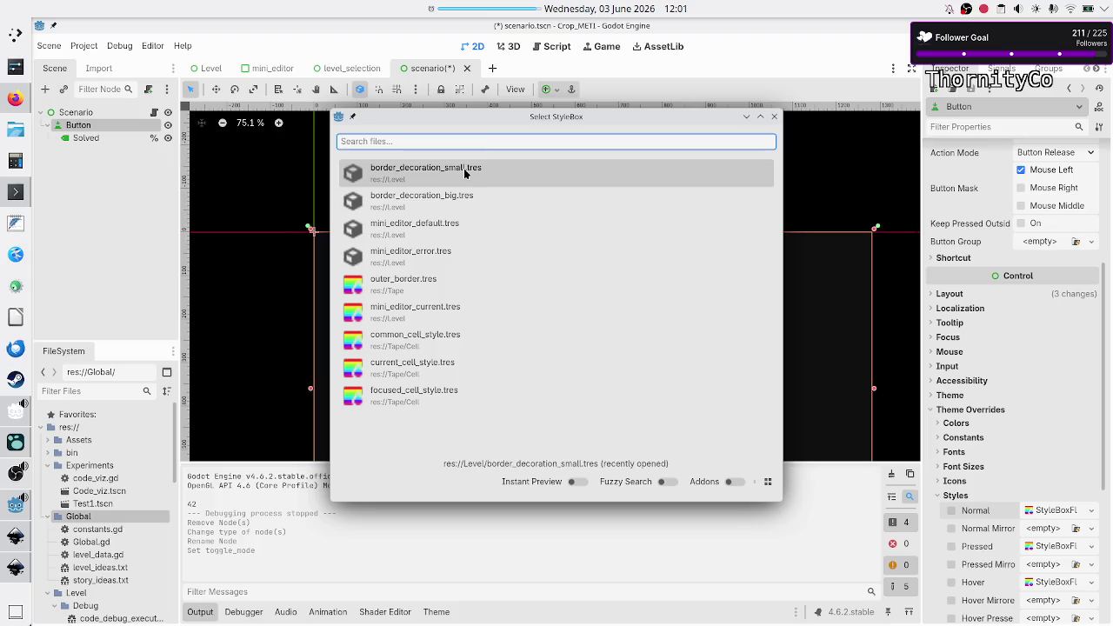
click(464, 167)
scroll(969, 565, down, 5)
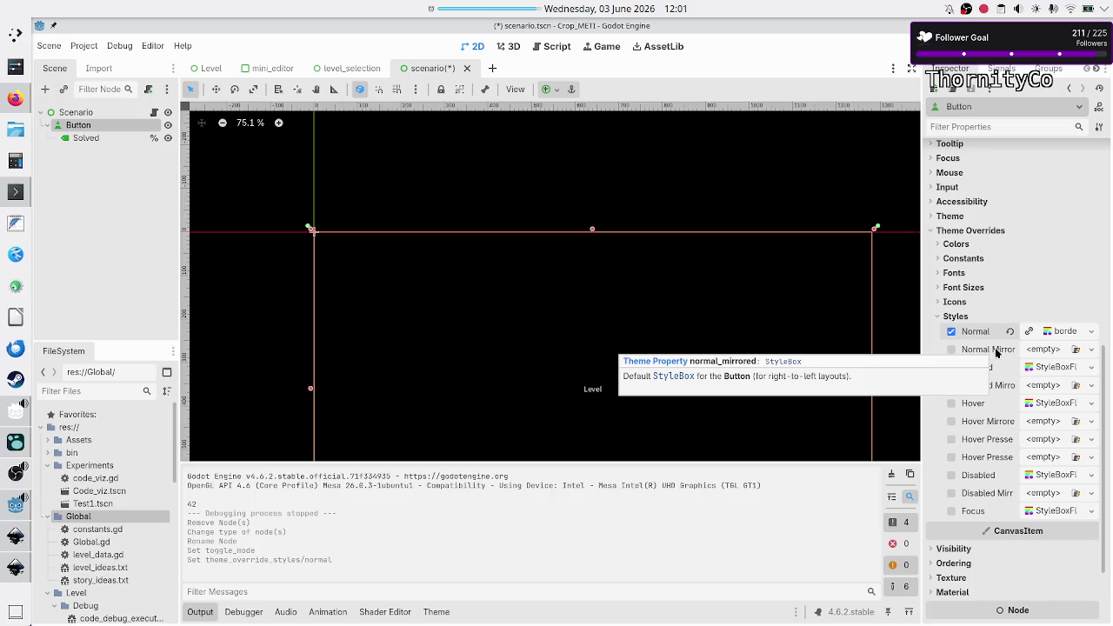
click(1091, 350)
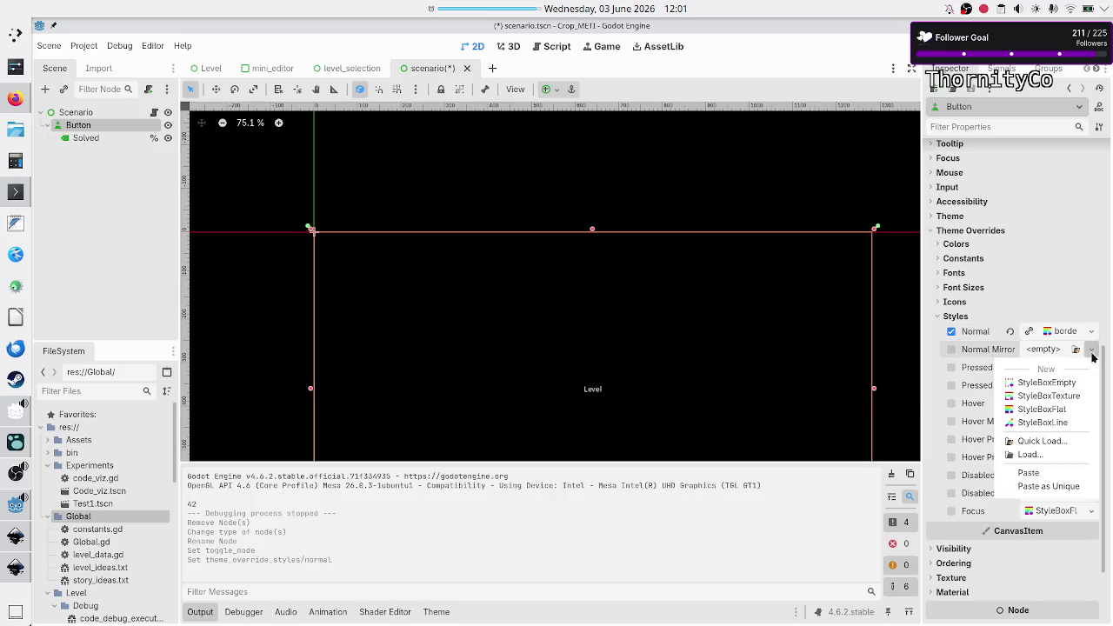
- Load the border StyleBox into Normal Mirrored and add a new StyleBoxFlat for Pressed
click(1064, 449)
double_click(517, 178)
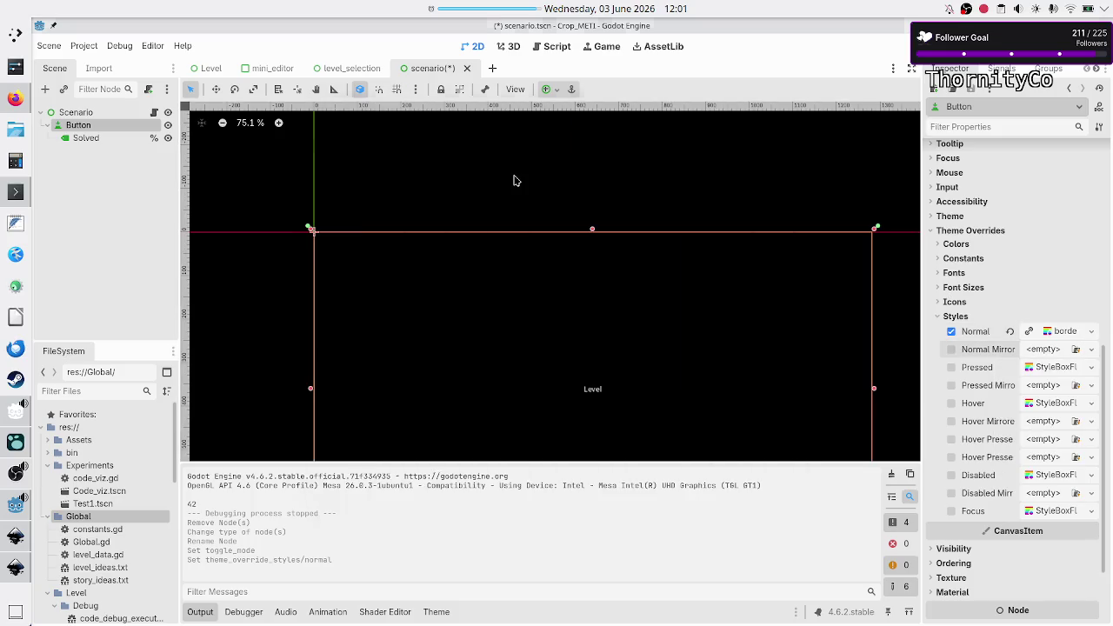
click(1092, 367)
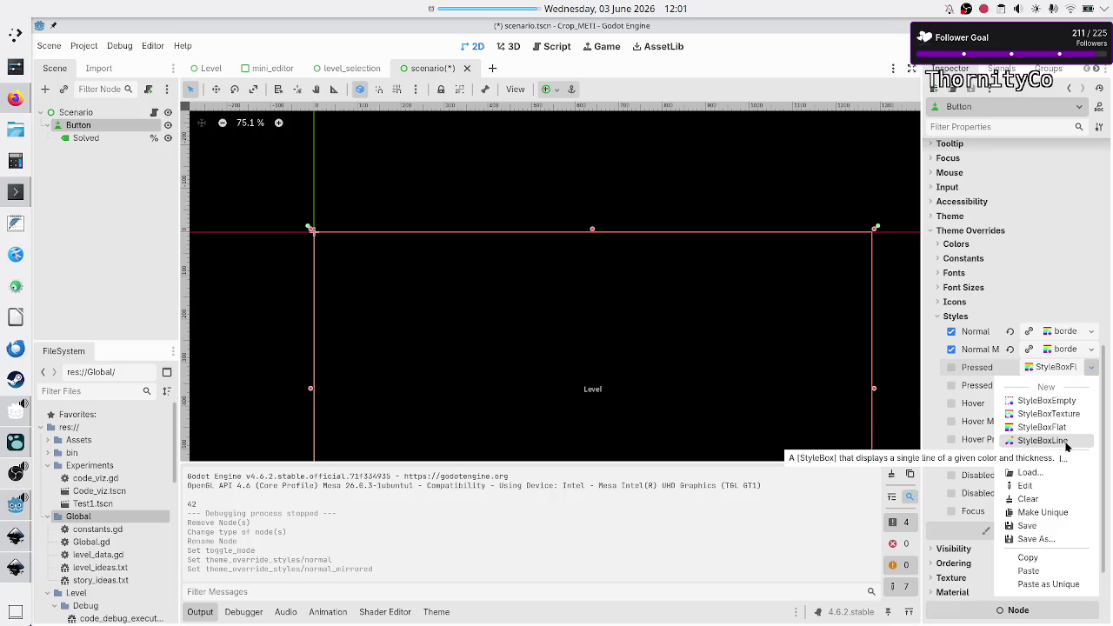
click(1068, 427)
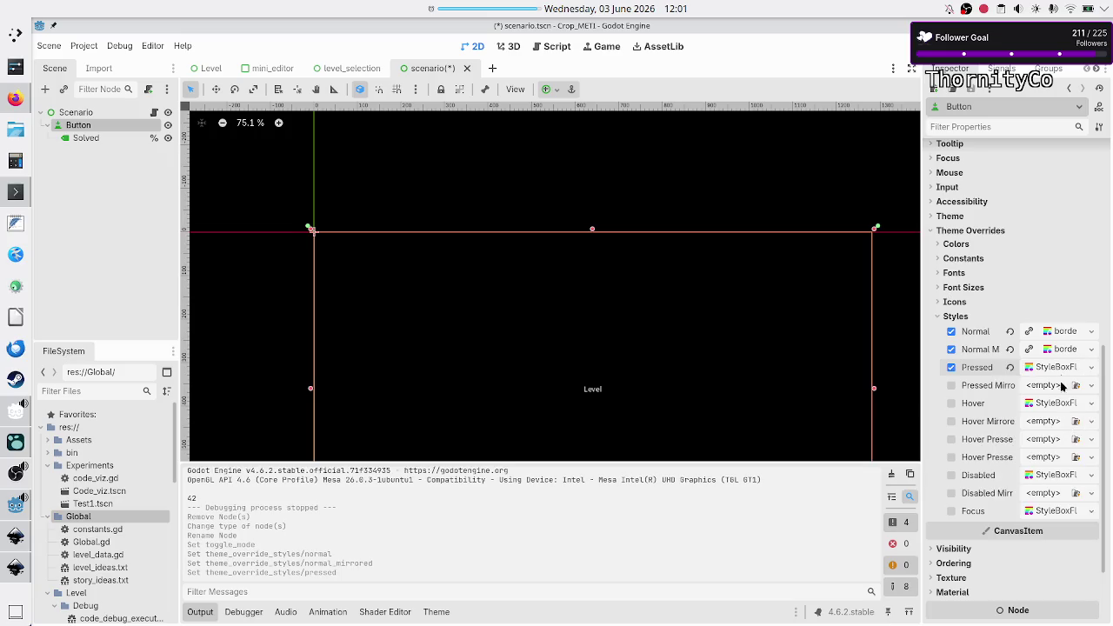
click(1061, 366)
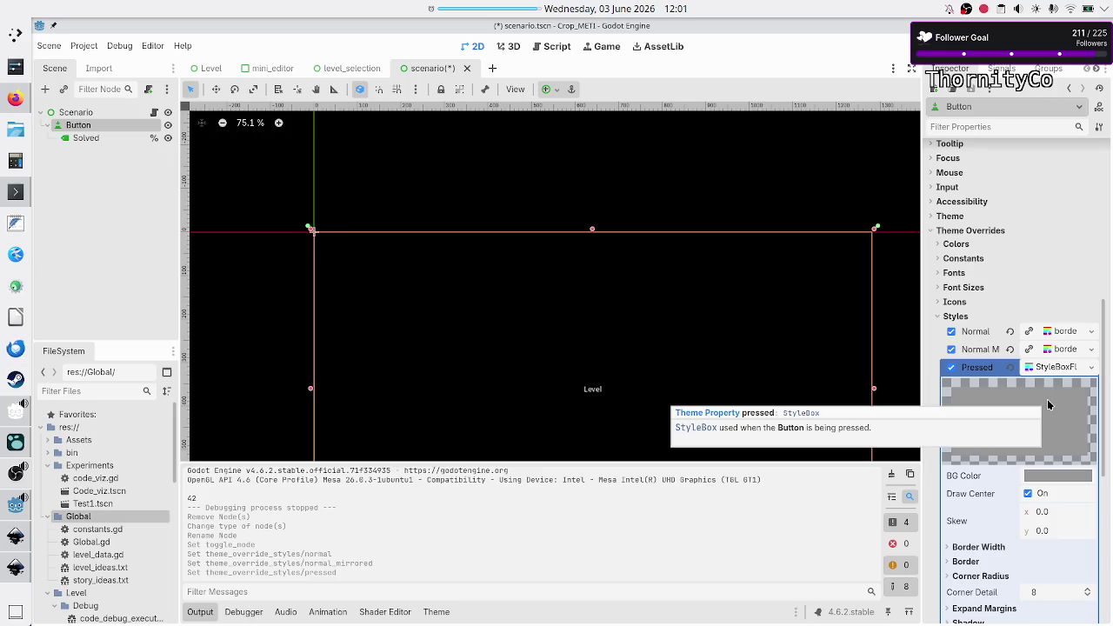
click(1090, 369)
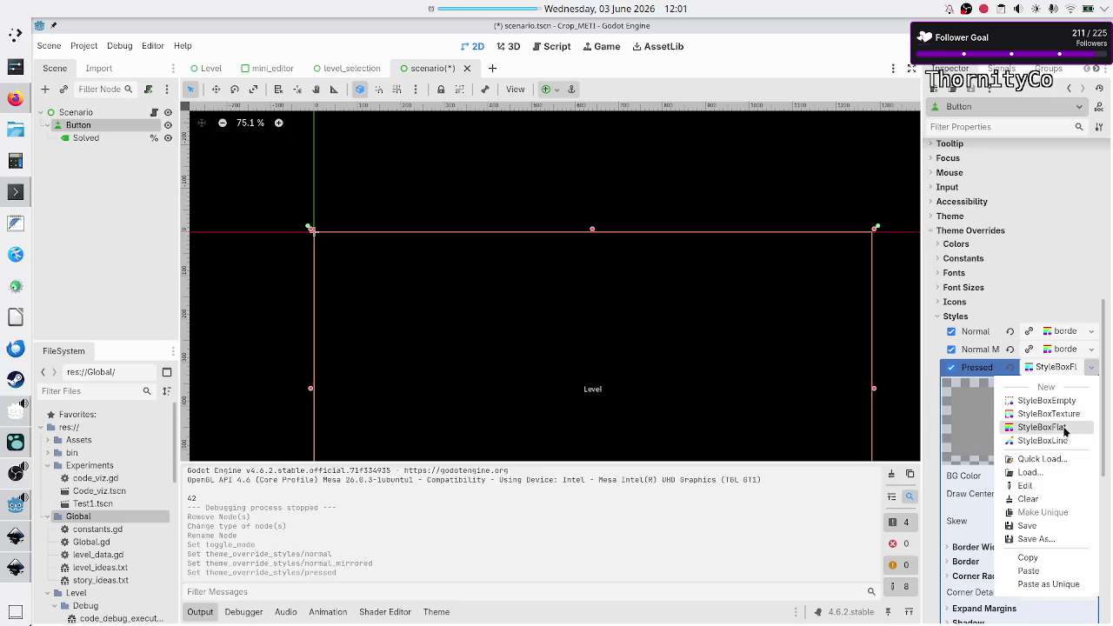
click(1074, 459)
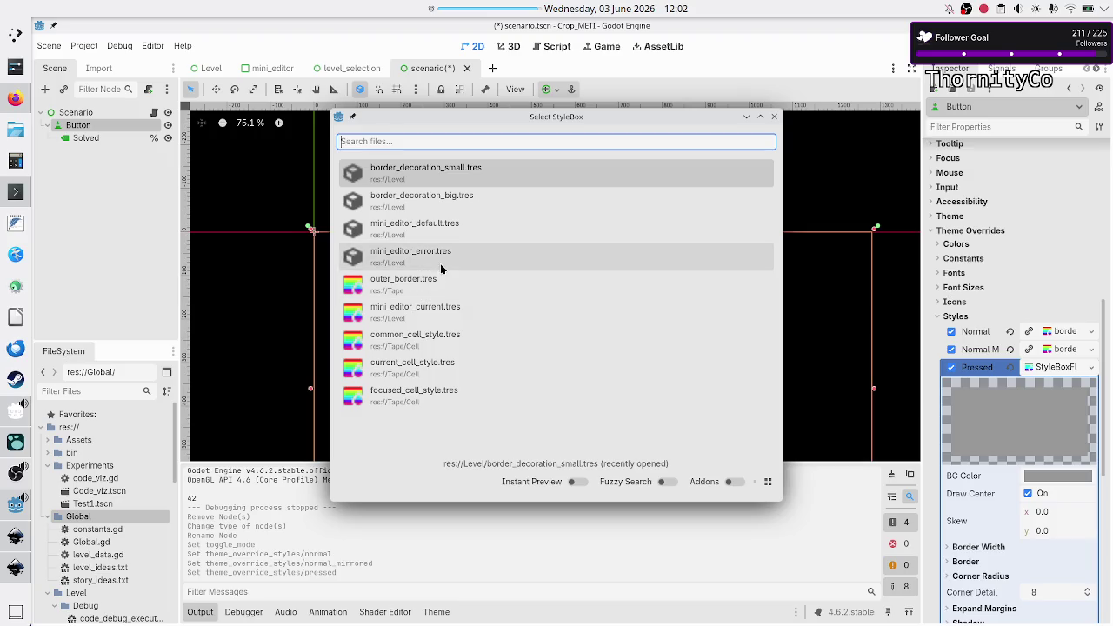
click(774, 115)
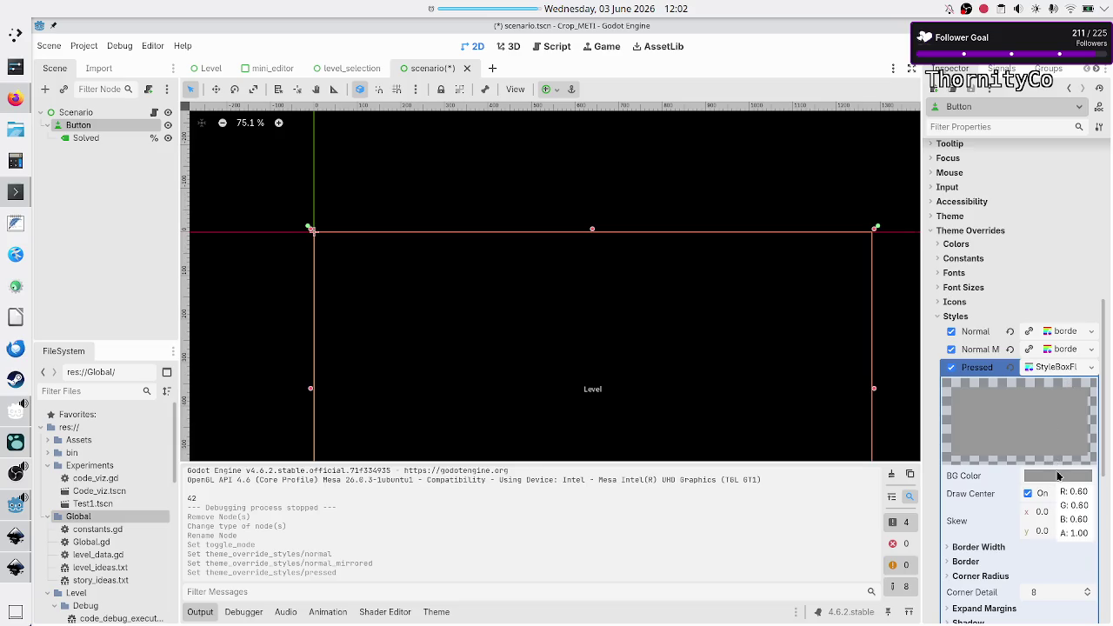
- Set the Pressed StyleBoxFlat's BG Color to yellow (255, 255, 0)
click(1057, 475)
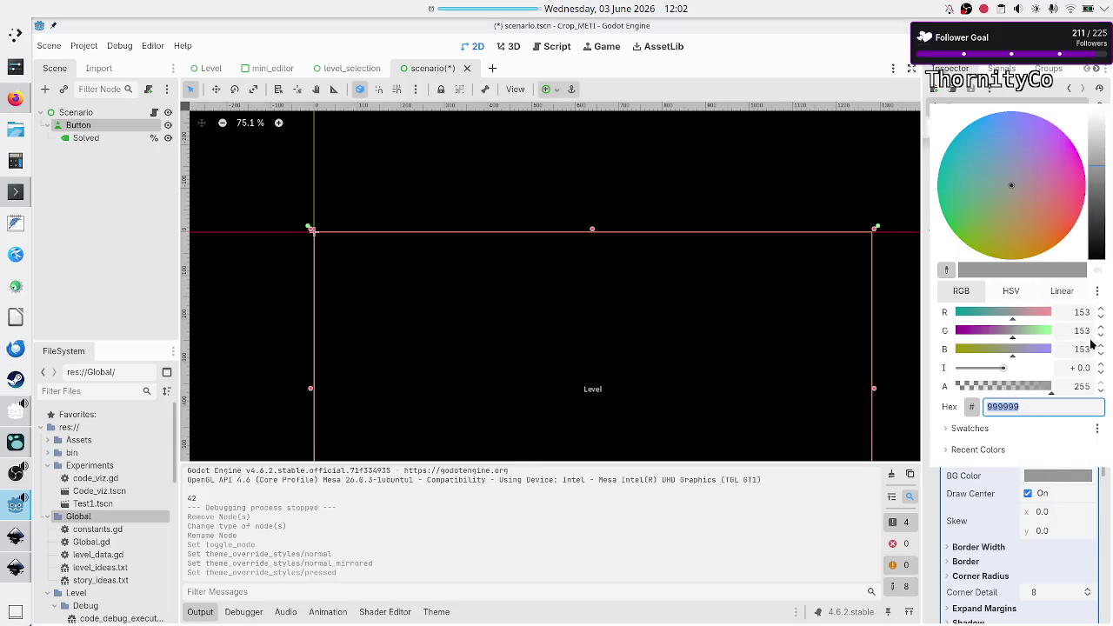
click(1076, 311)
text(255)
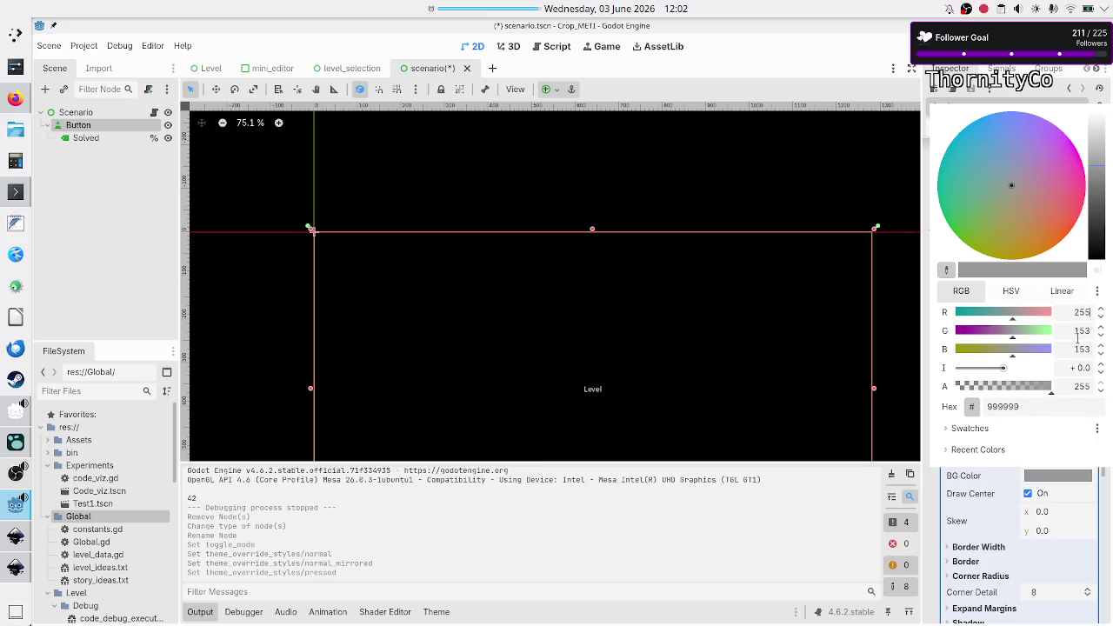
click(1078, 332)
text(255)
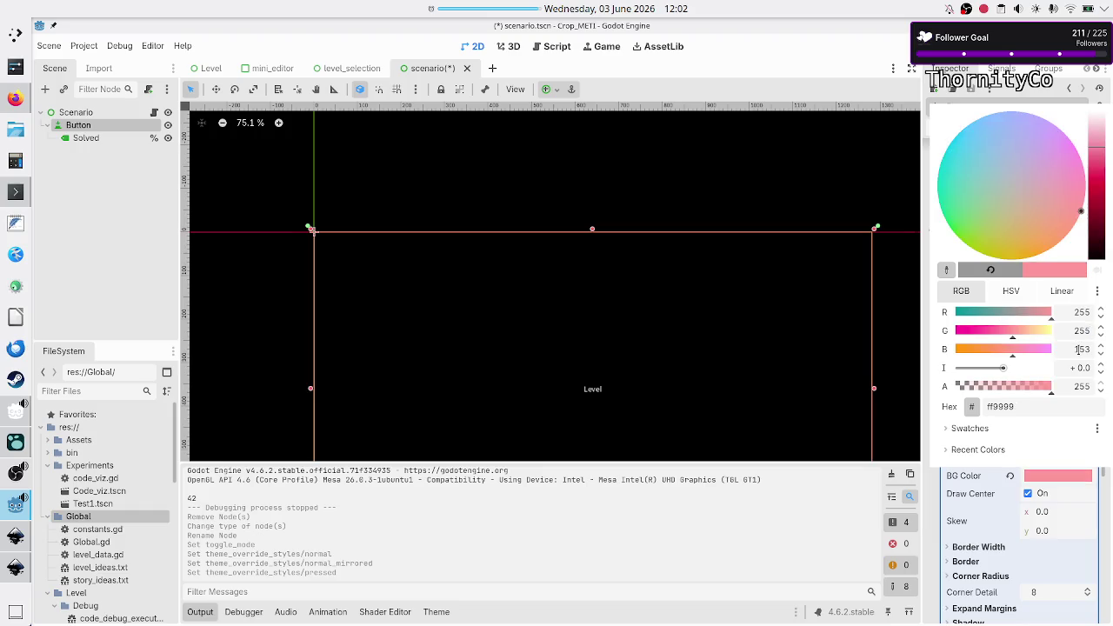
click(1078, 349)
text(0)
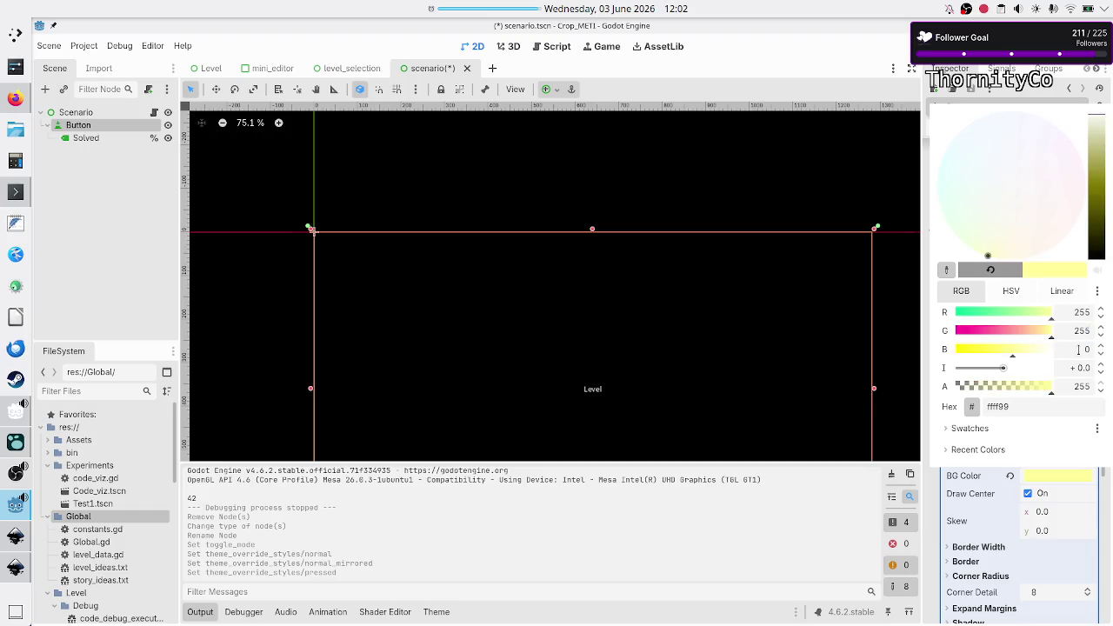
key(Return)
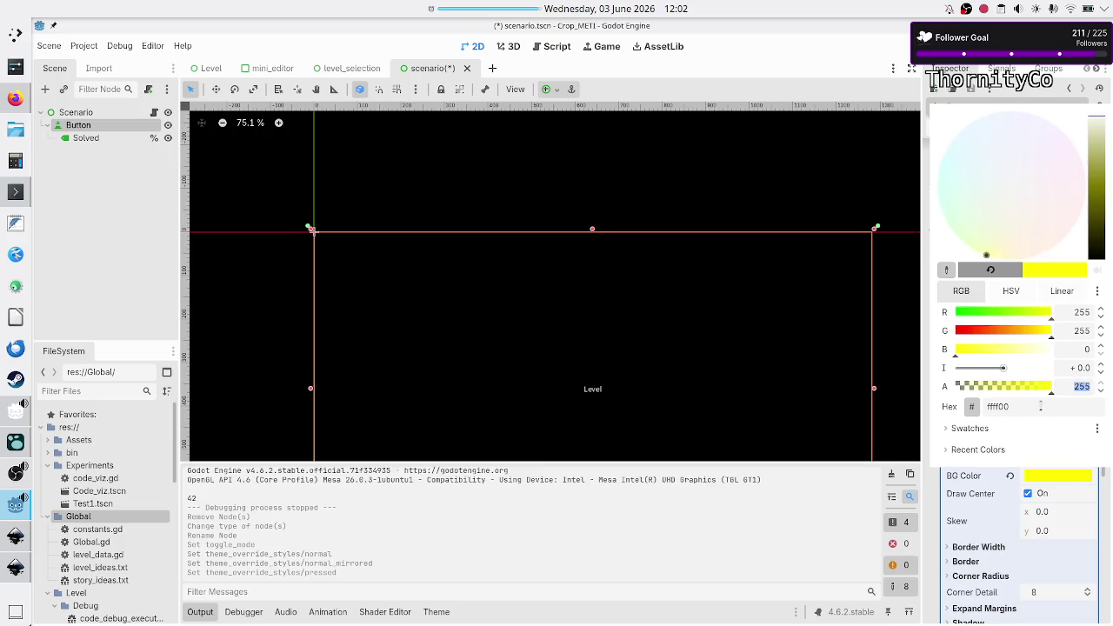
click(1040, 404)
click(1040, 405)
key(Escape)
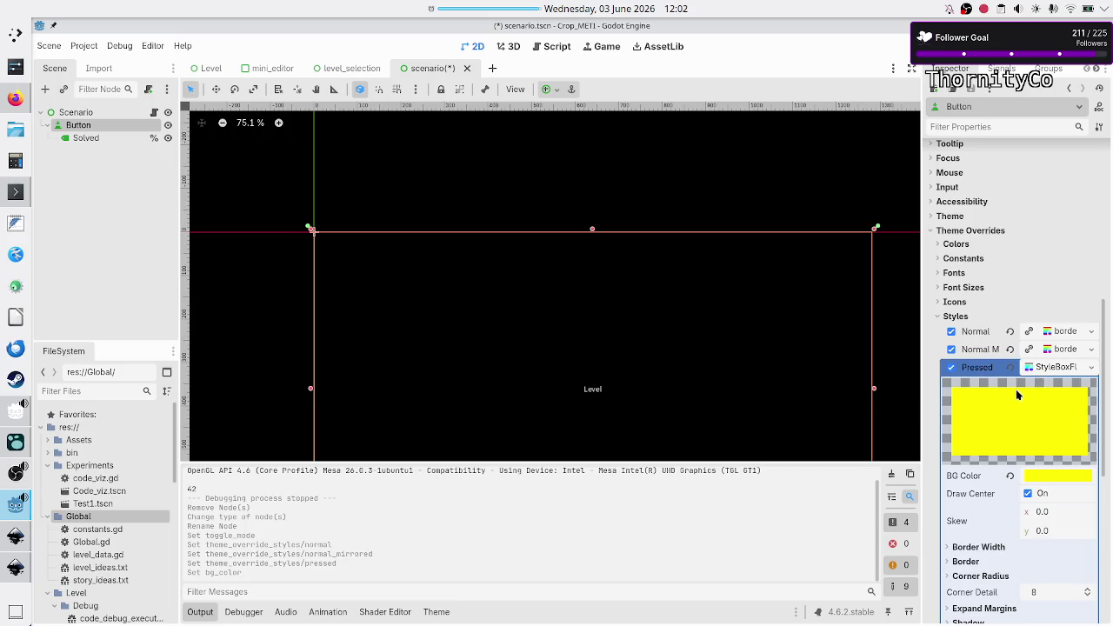
- Copy the yellow Pressed StyleBox and collapse its properties
click(1091, 367)
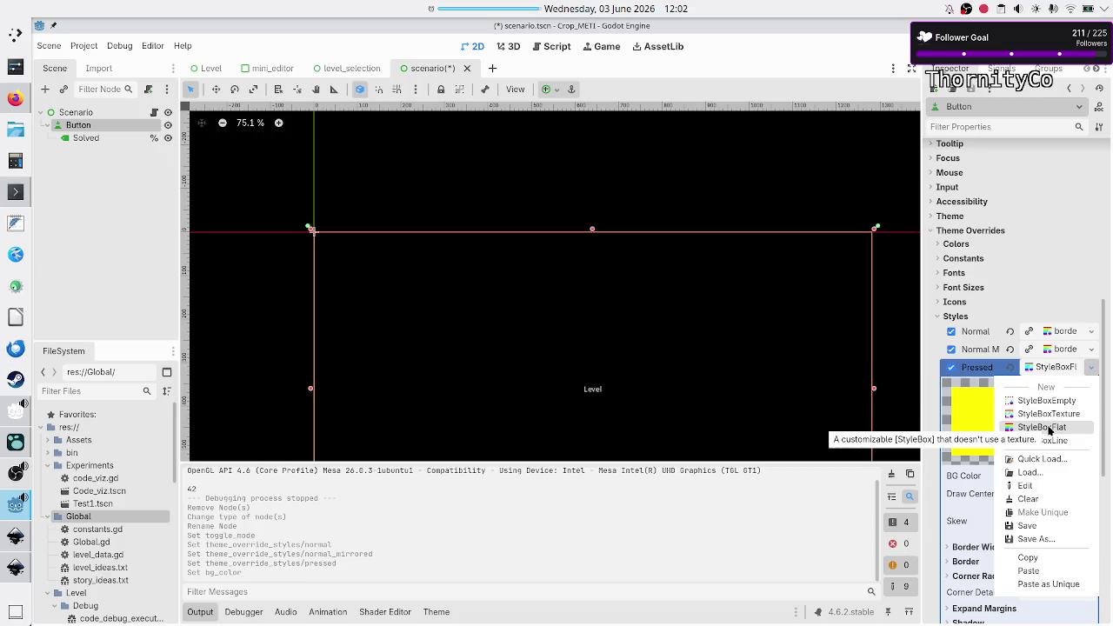
click(1043, 557)
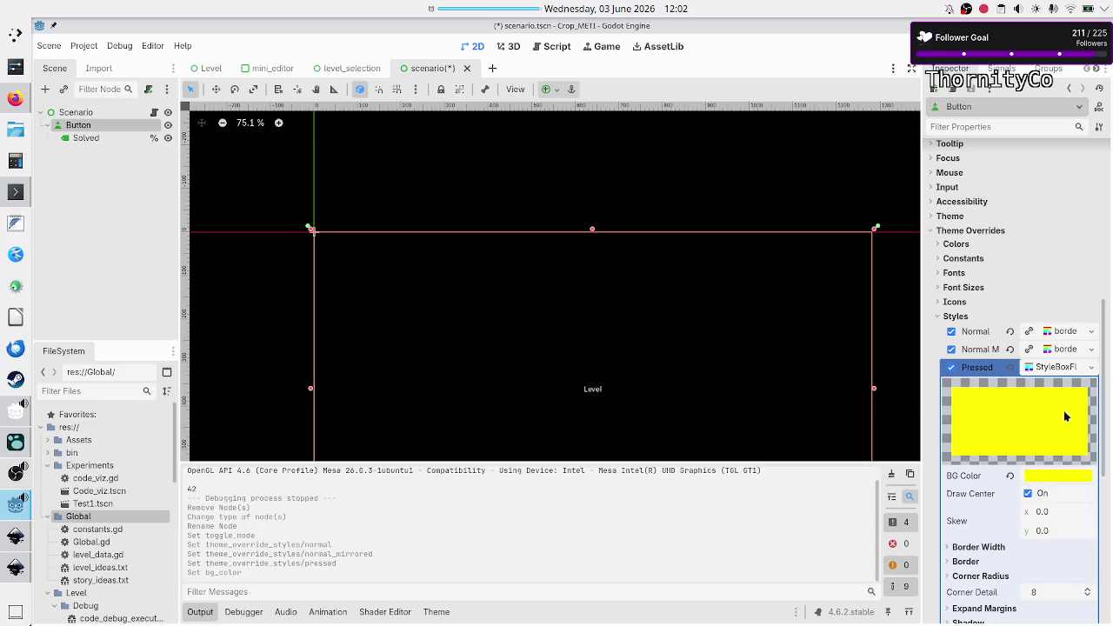
click(1064, 368)
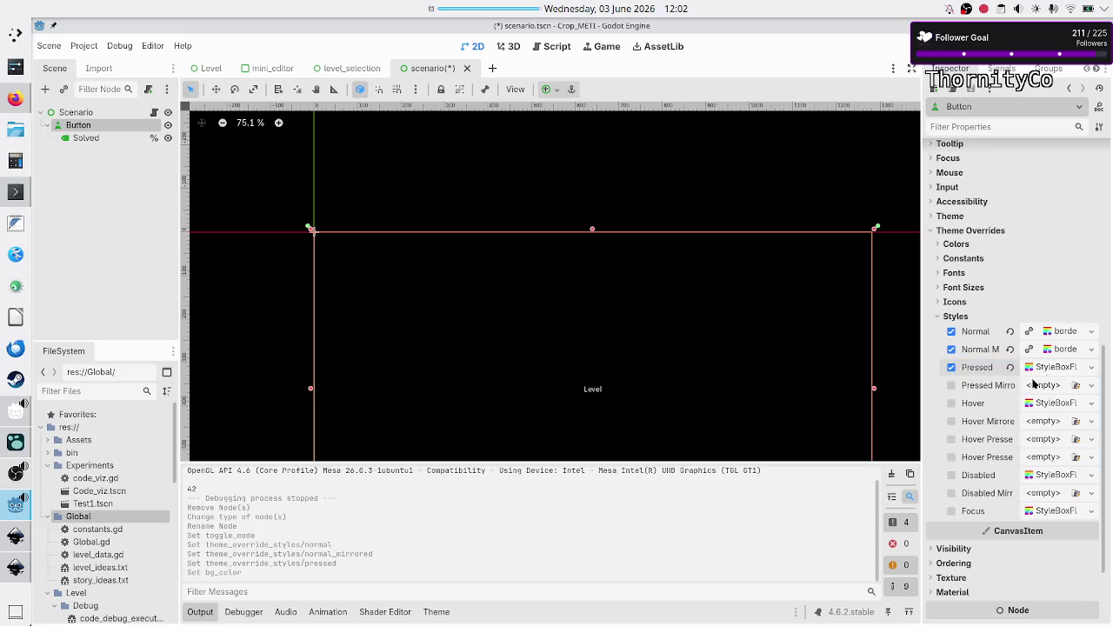
- Paste the copied yellow StyleBox into the Pressed Mirrored style
click(1093, 385)
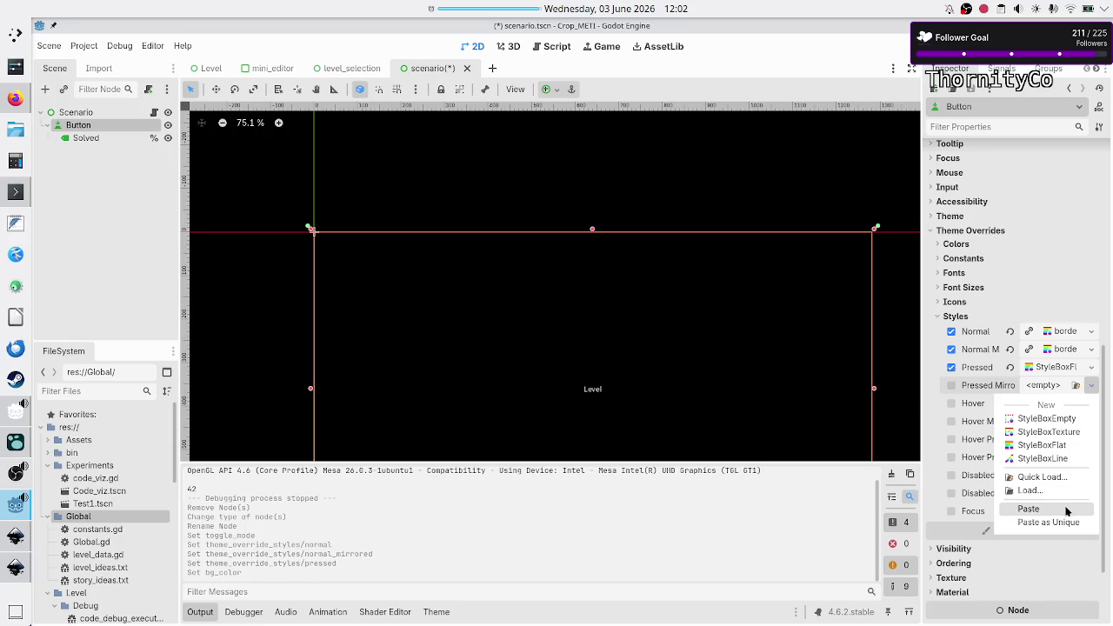
click(1028, 509)
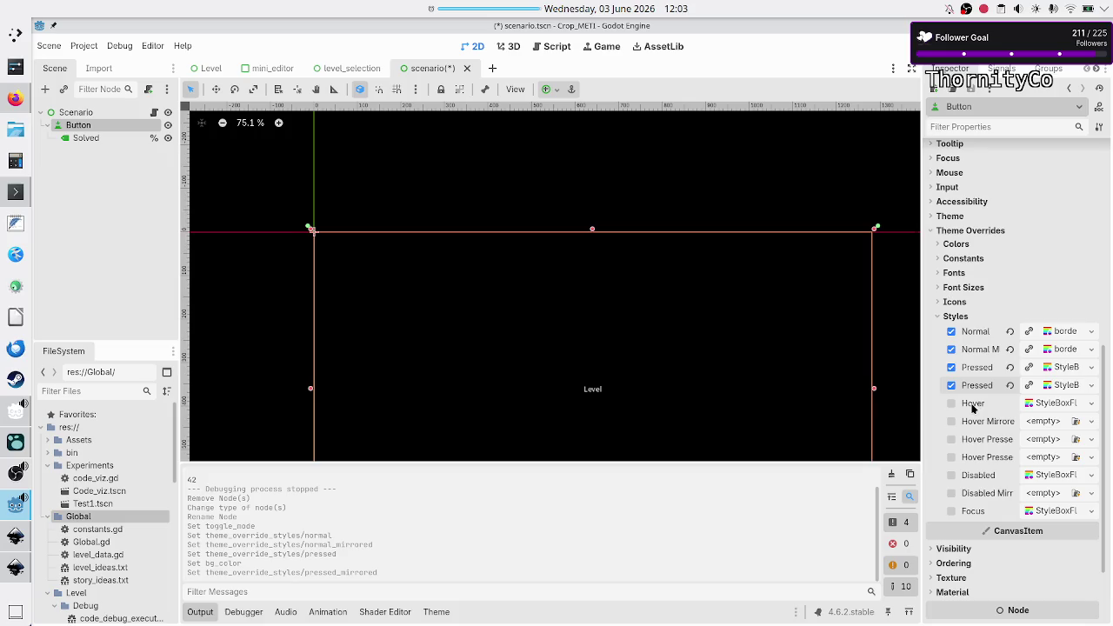
click(955, 243)
- Brighten the Font Color override to white
mouse_move(1048, 259)
key(alt+Tab)
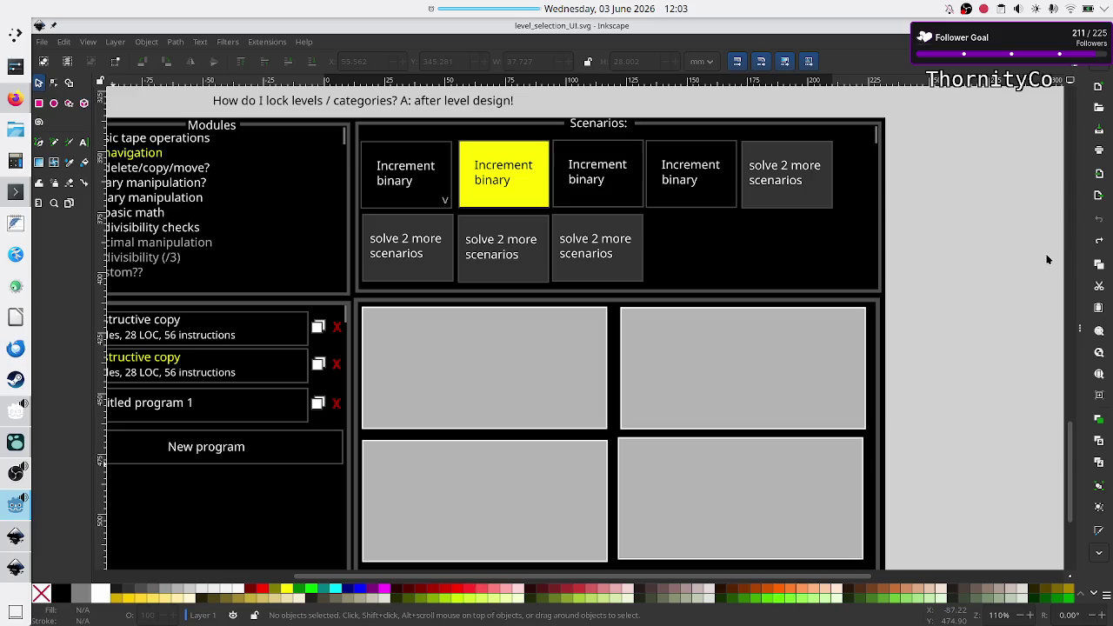
key(alt+Tab)
click(1048, 260)
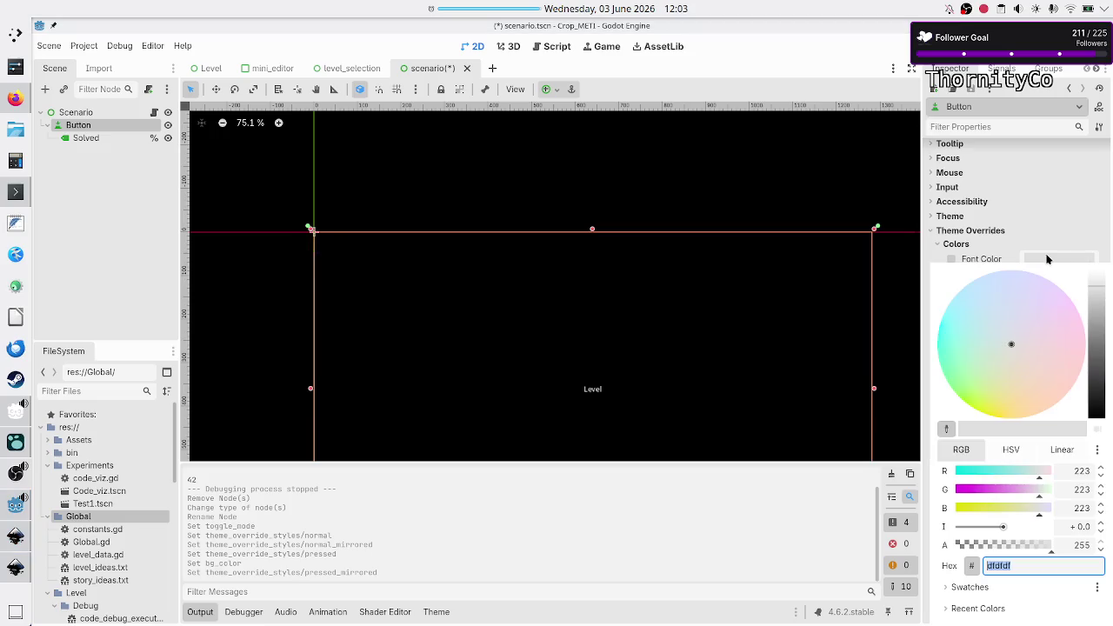
drag(1095, 310, 1091, 263)
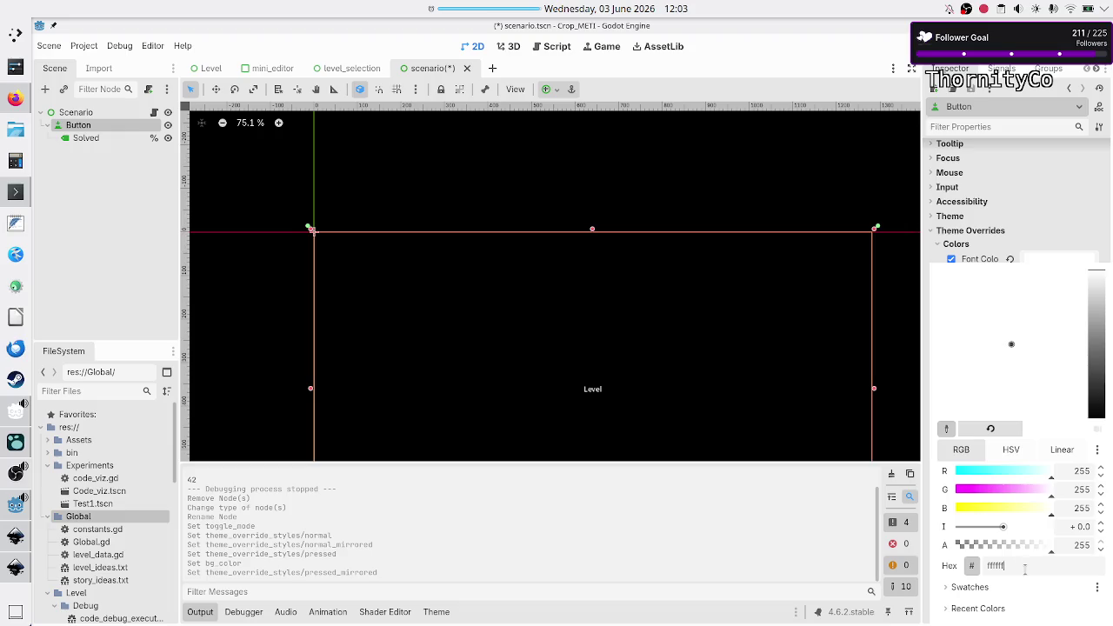
key(Escape)
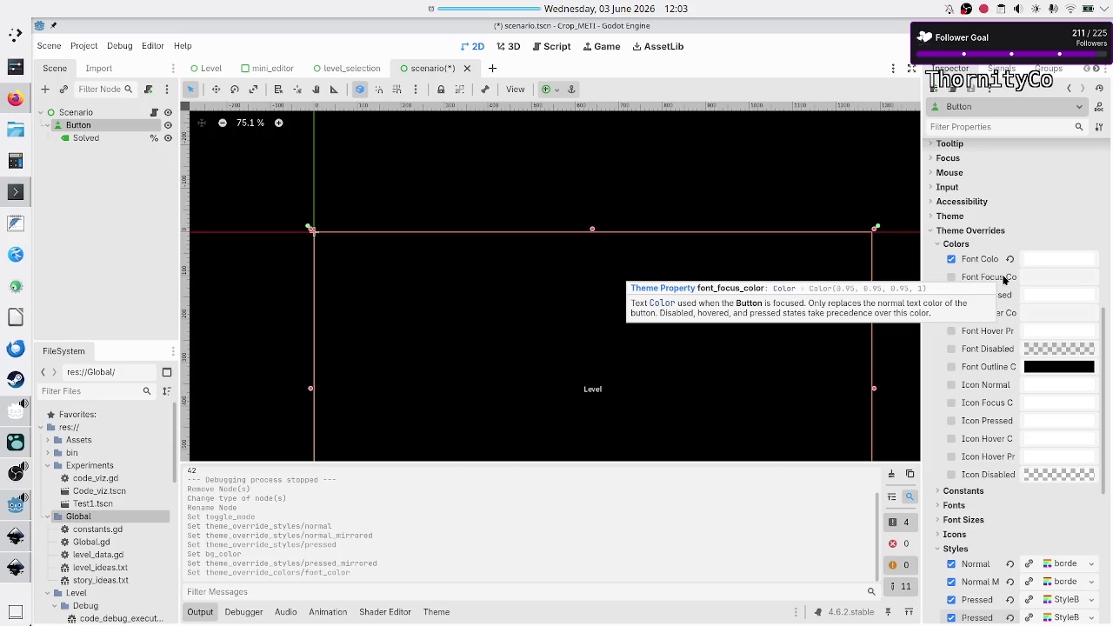
- Set Font Focus Color to yellow (255, 255, 0)
key(alt+Tab)
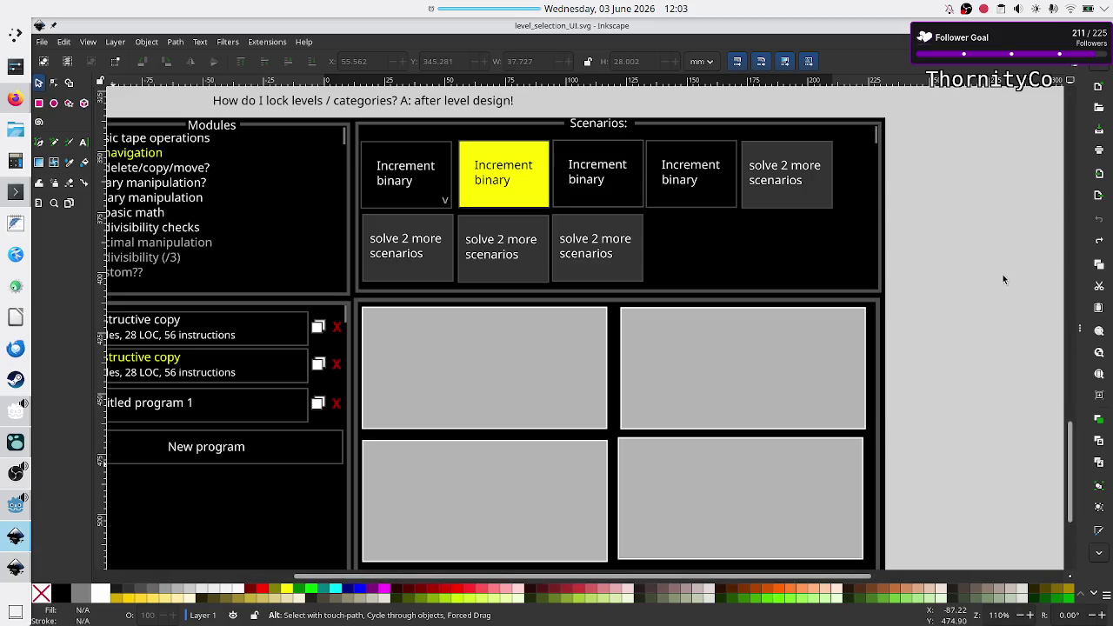
key(alt+Tab)
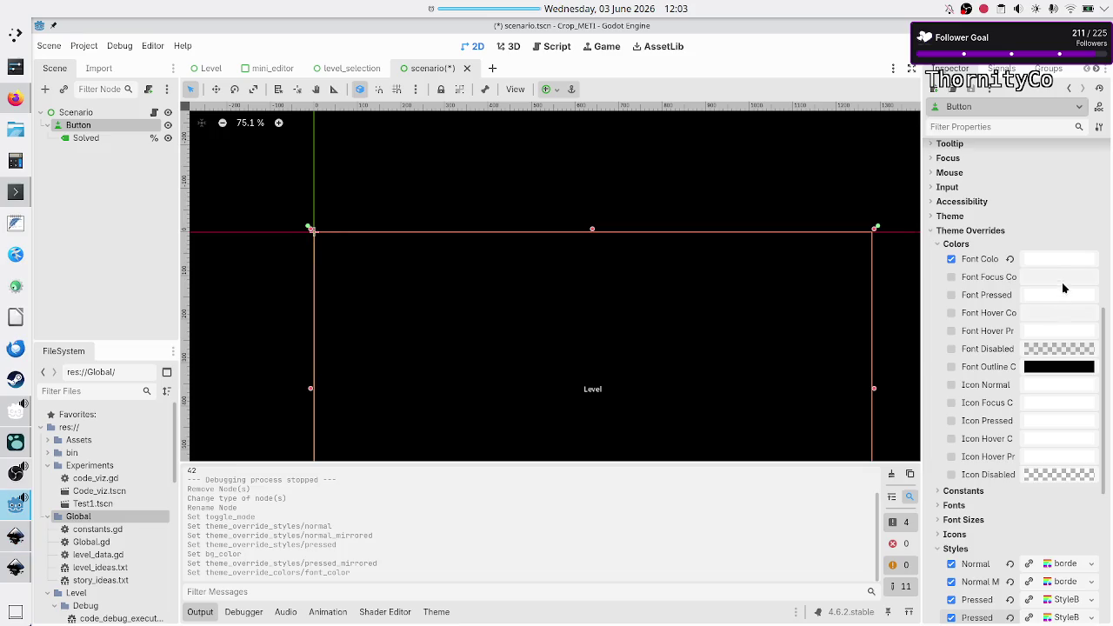
click(1061, 260)
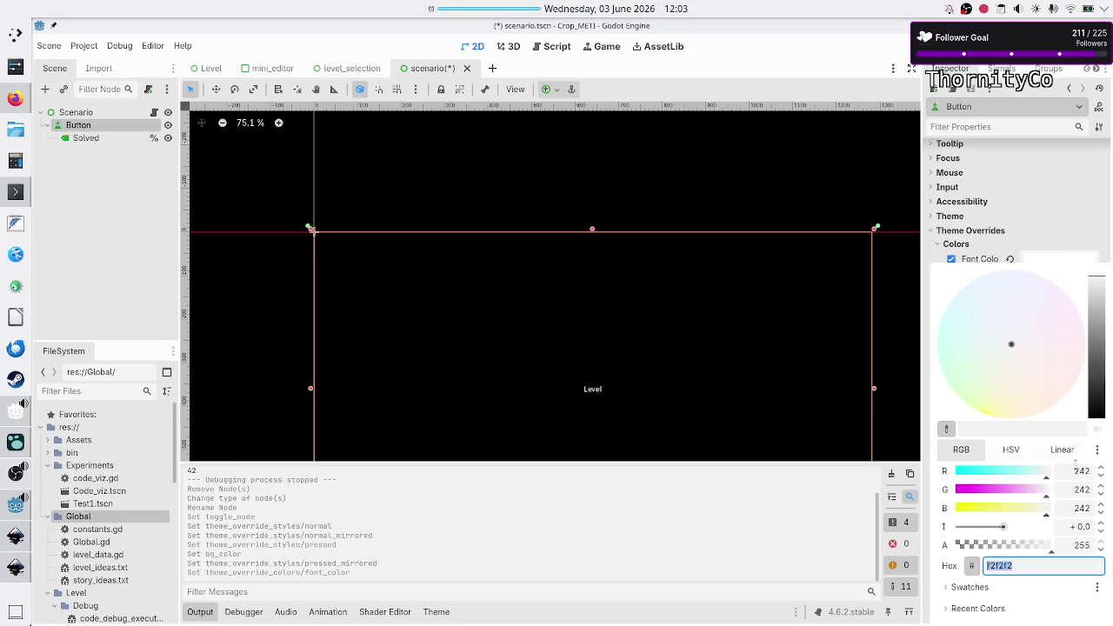
click(1077, 471)
text(255)
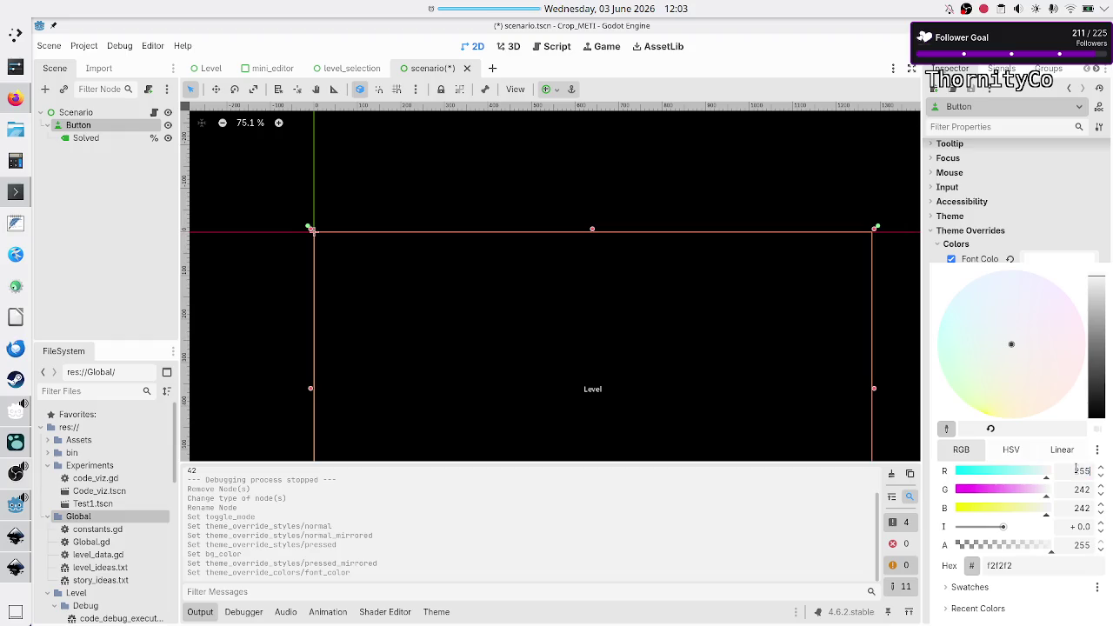
click(1078, 489)
text(255)
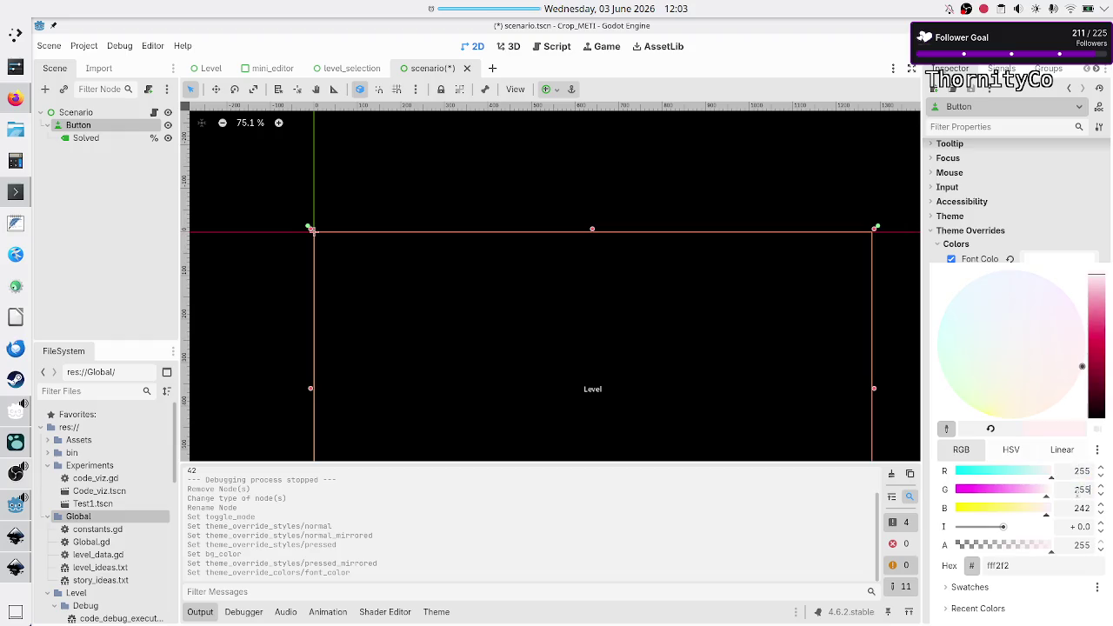
click(1079, 508)
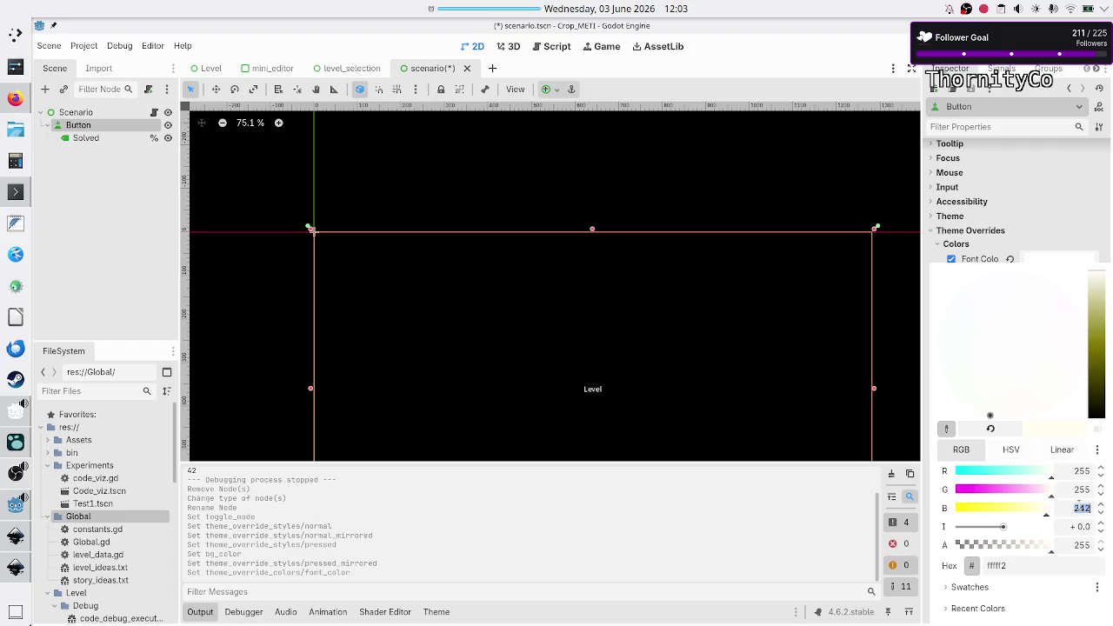
text(0)
click(1049, 564)
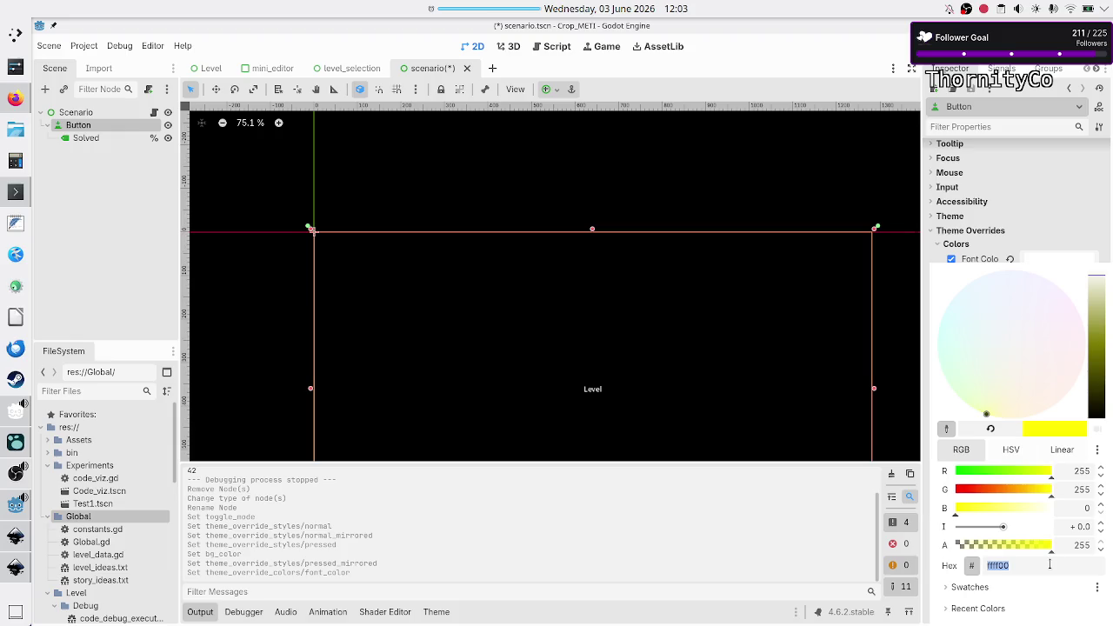
key(Return)
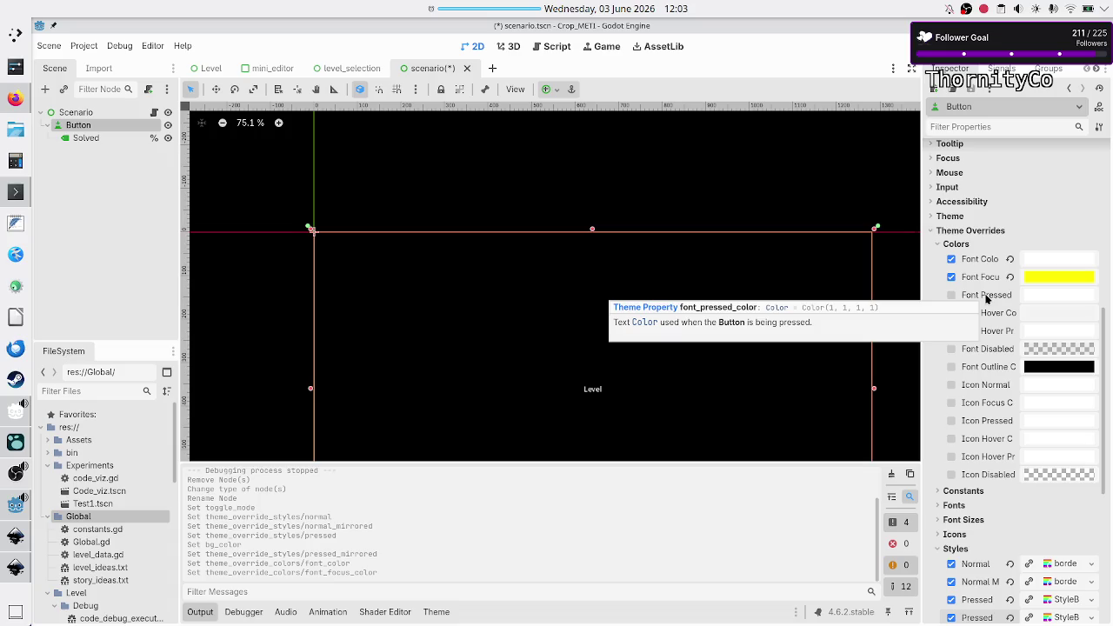
- Darken Font Pressed Color to black
click(1037, 298)
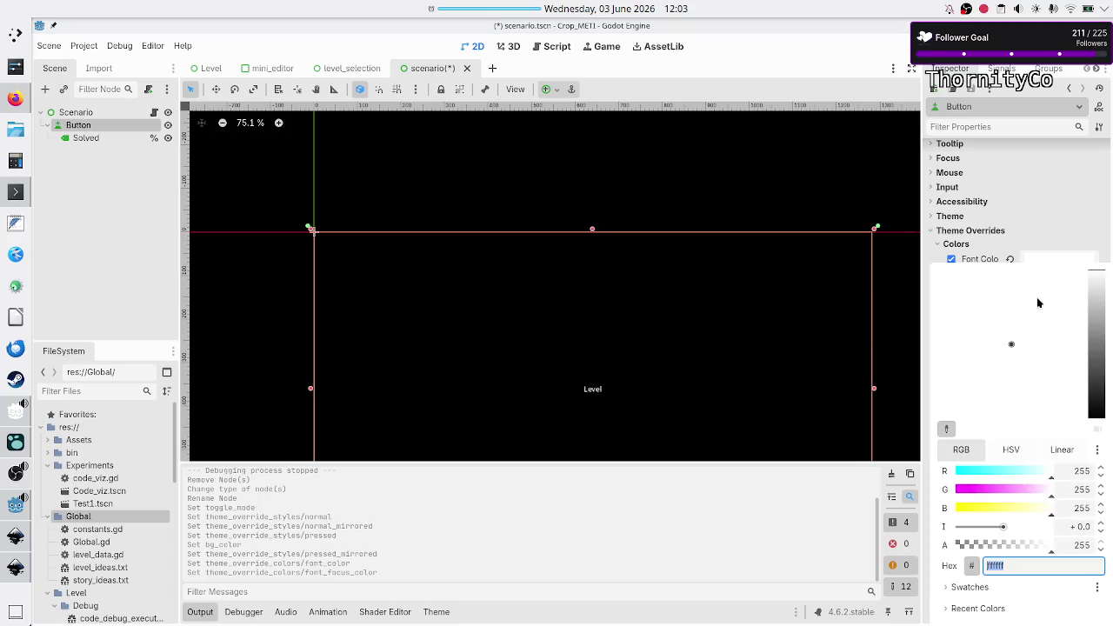
drag(1098, 338, 1109, 426)
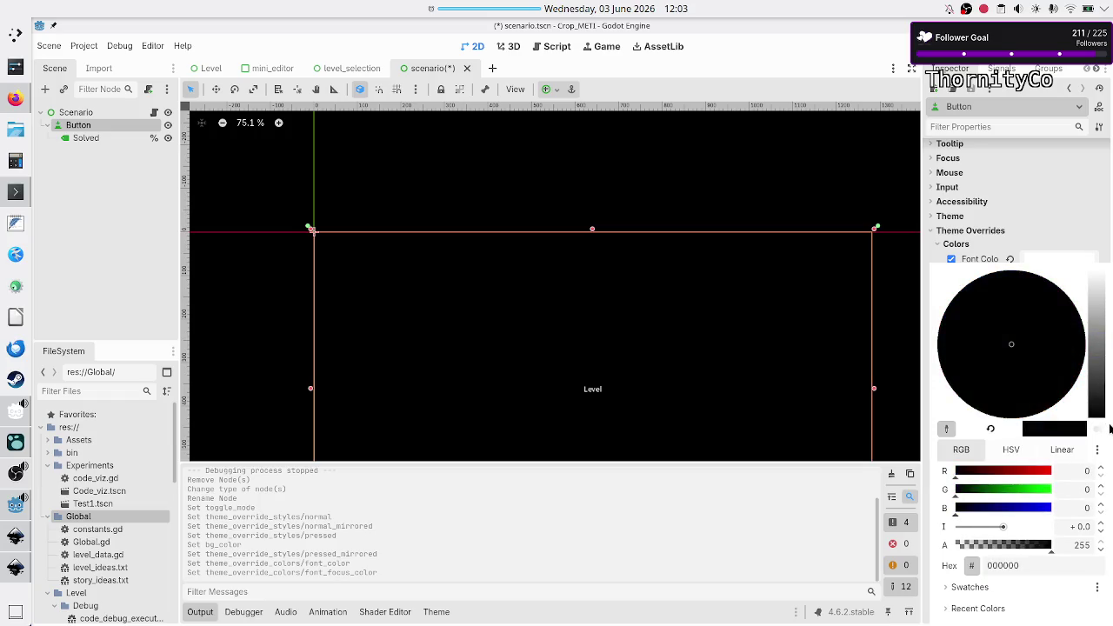
key(Escape)
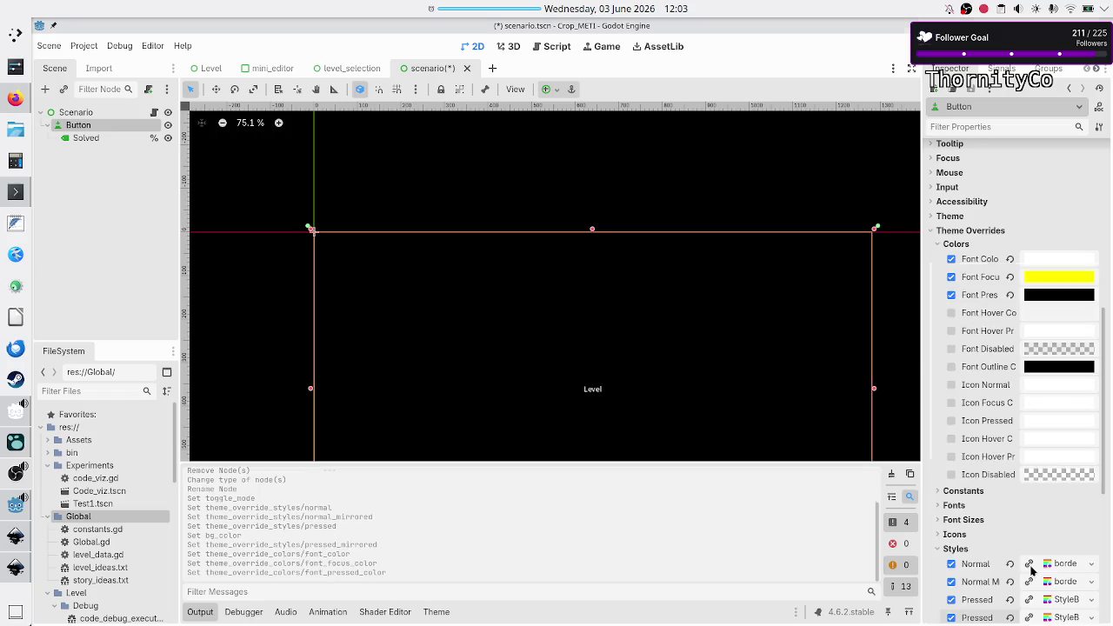
mouse_move(16, 534)
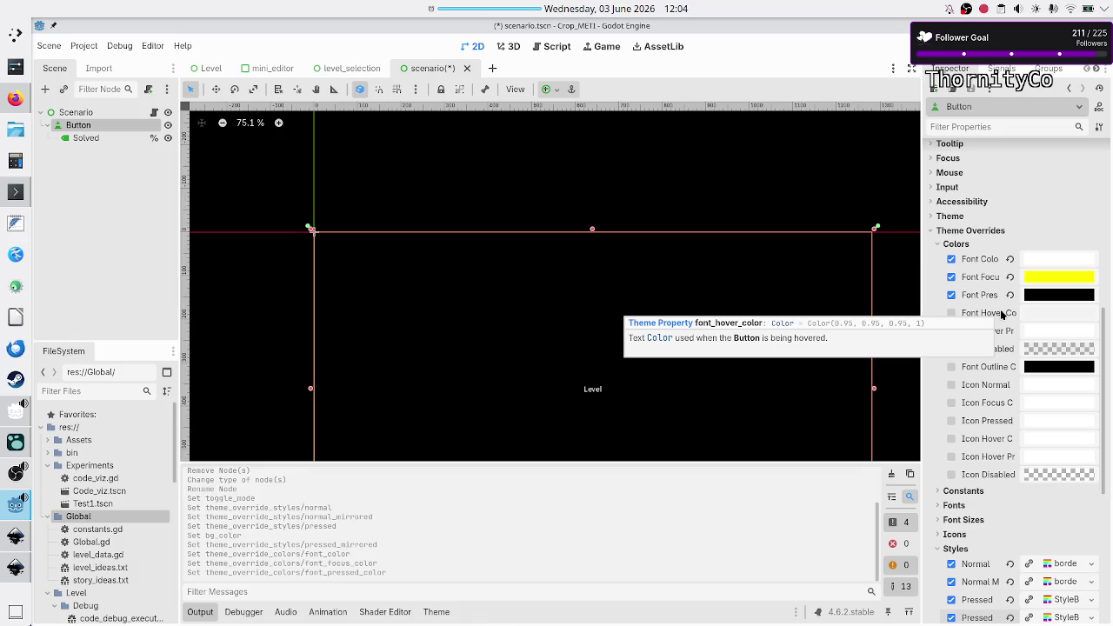
- Set Font Hover Color to ffff00 and Font Hover Pressed Color to black, then save and run
click(1074, 315)
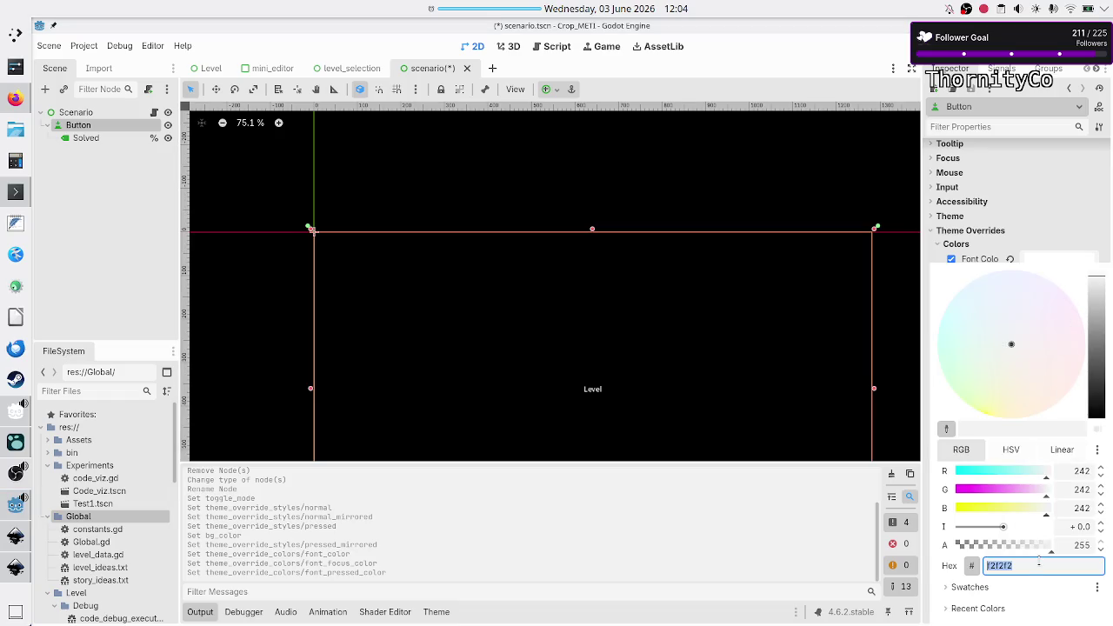
text(ffff00)
key(Return)
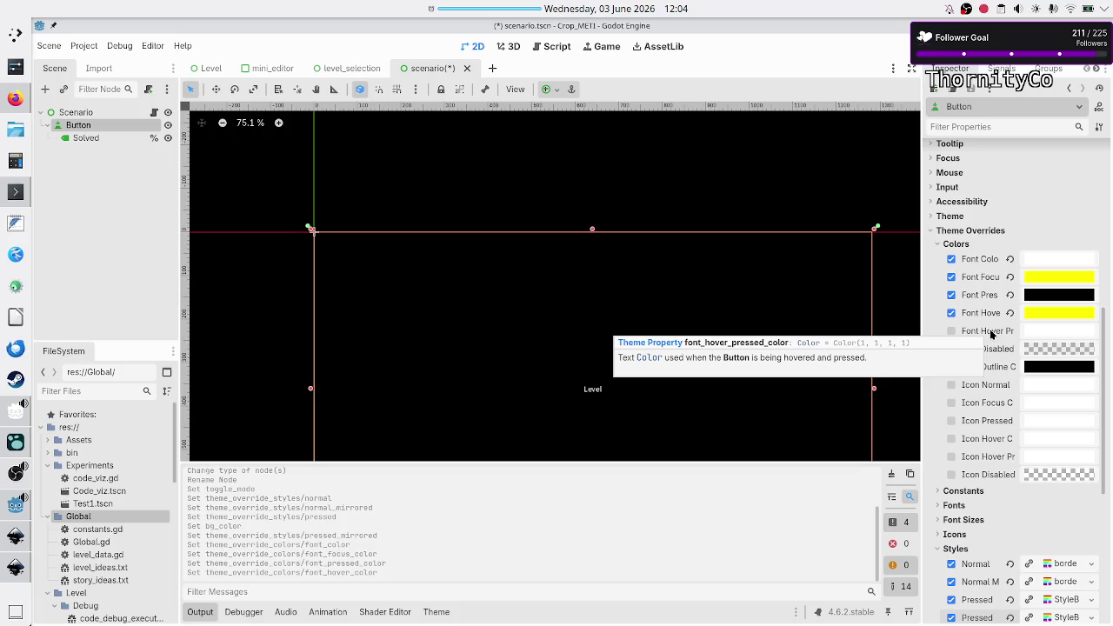
click(1040, 333)
drag(1099, 142, 1100, 181)
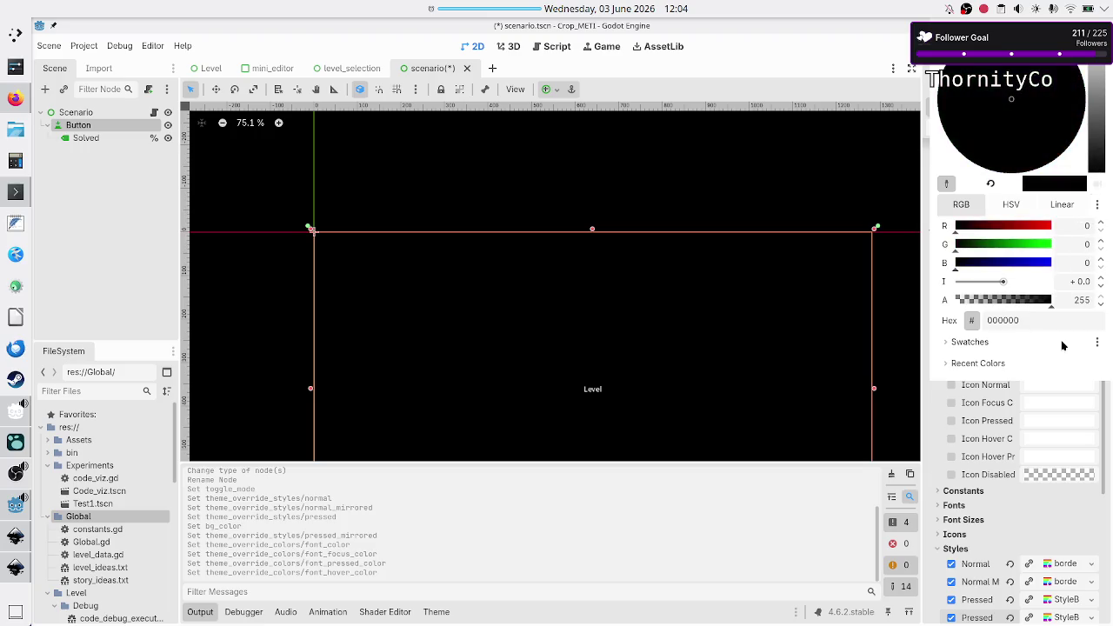
click(1060, 322)
key(Return)
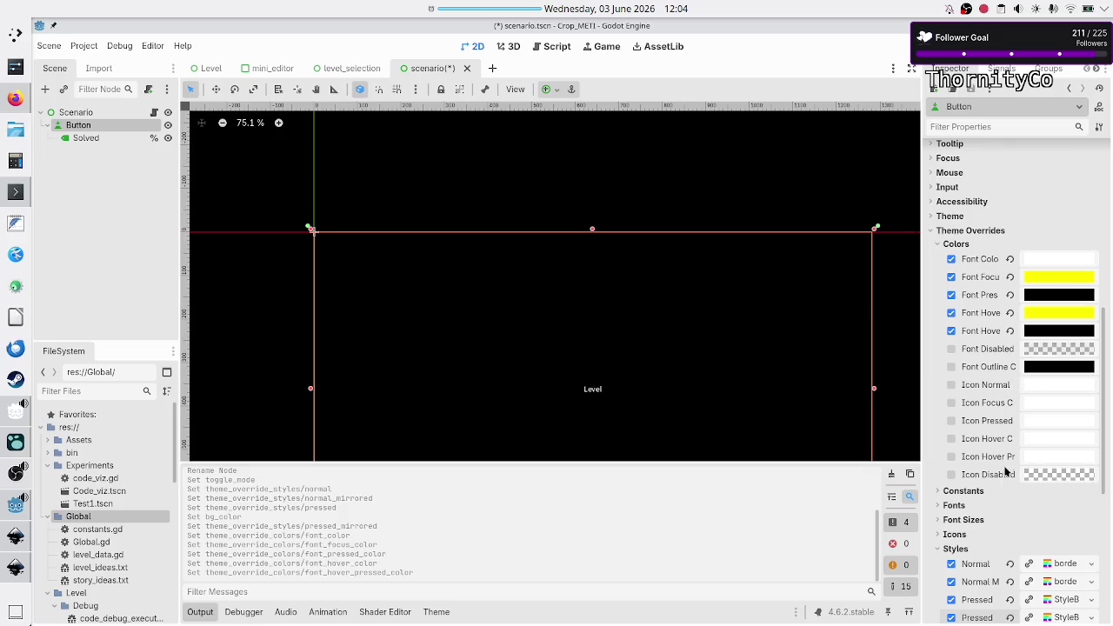
key(F6)
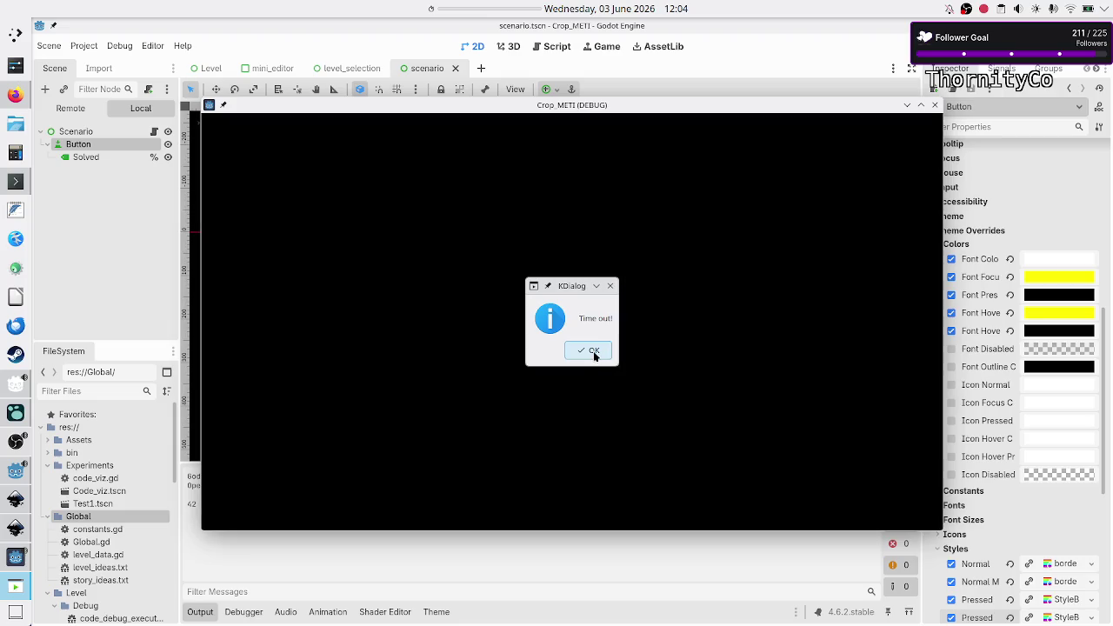
- Dismiss the Time out! dialog, toggle the Level button several times, then stop the game
click(593, 352)
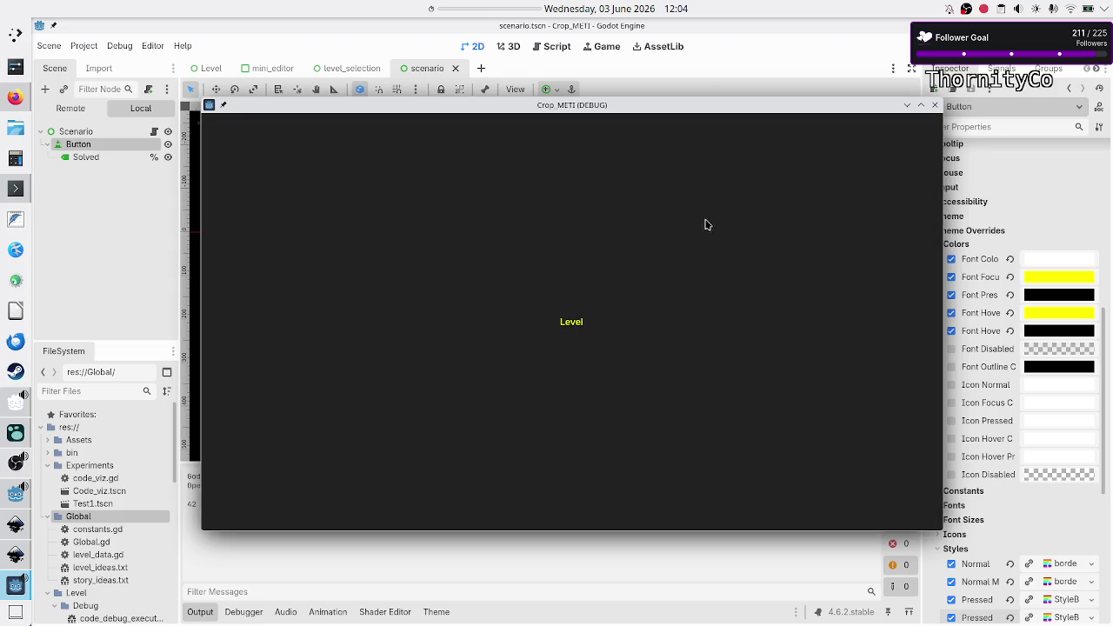
click(664, 330)
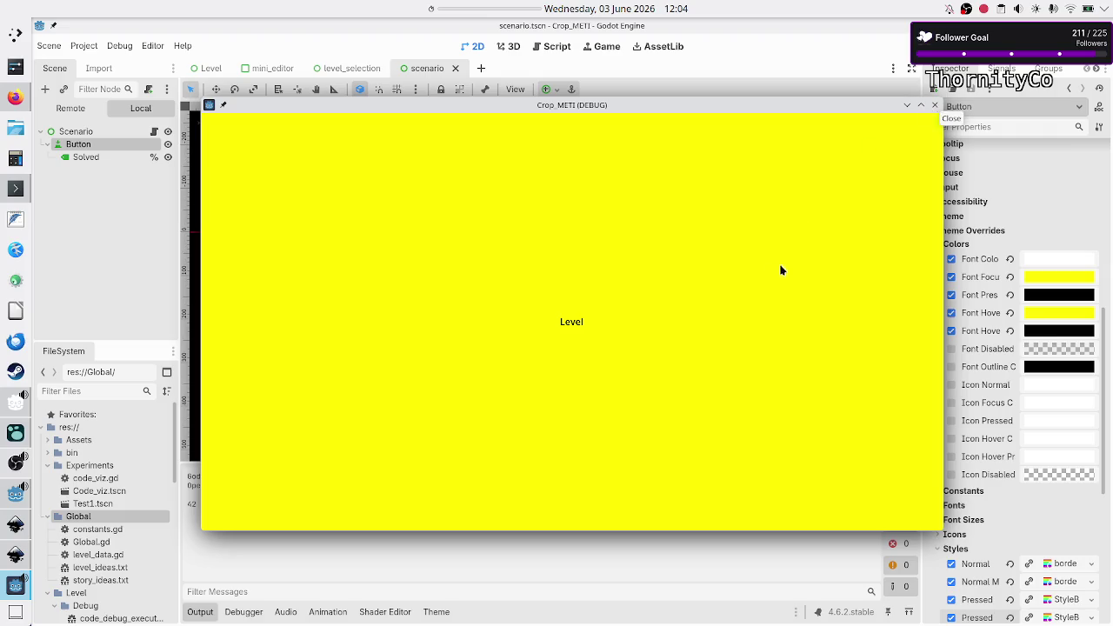
click(805, 199)
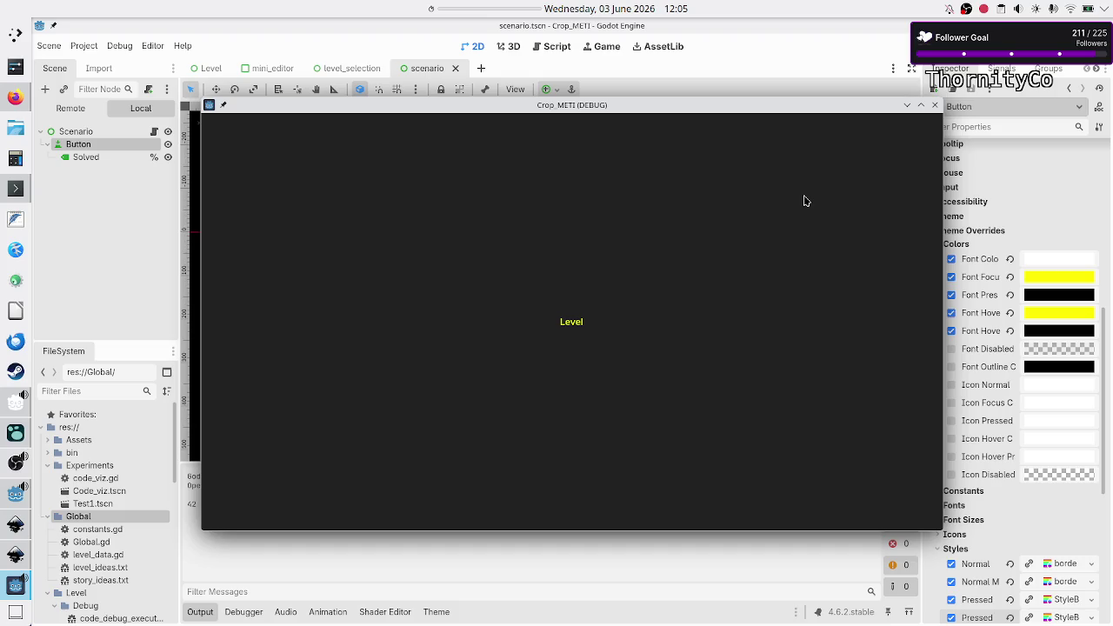
click(804, 201)
key(F8)
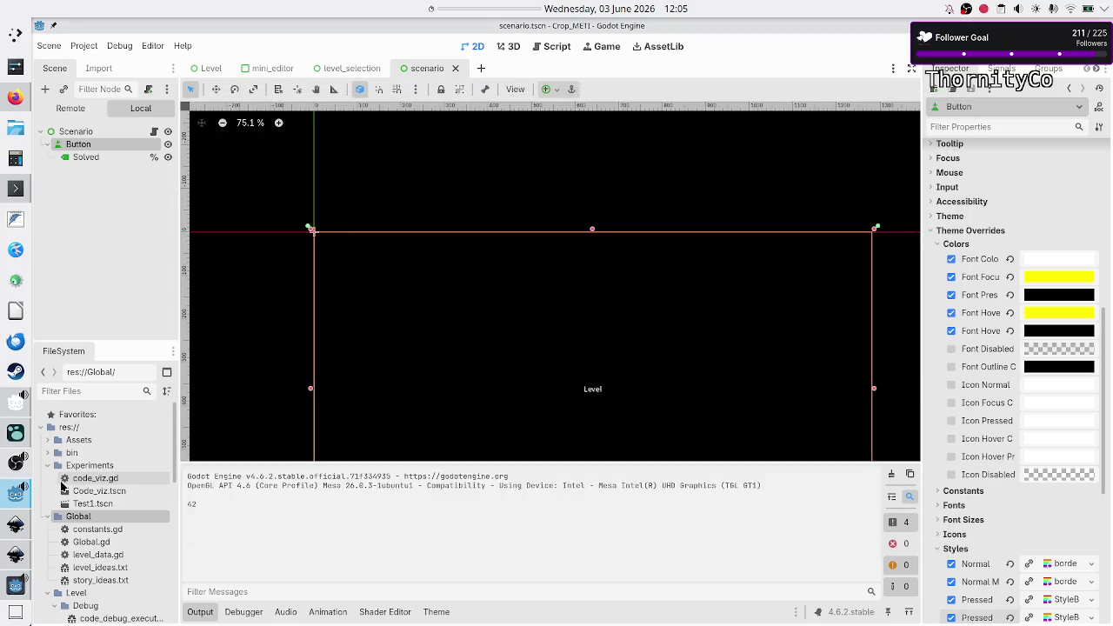
- Look over the level_selection_UI.svg mockup in Inkscape, then return to Godot
click(15, 523)
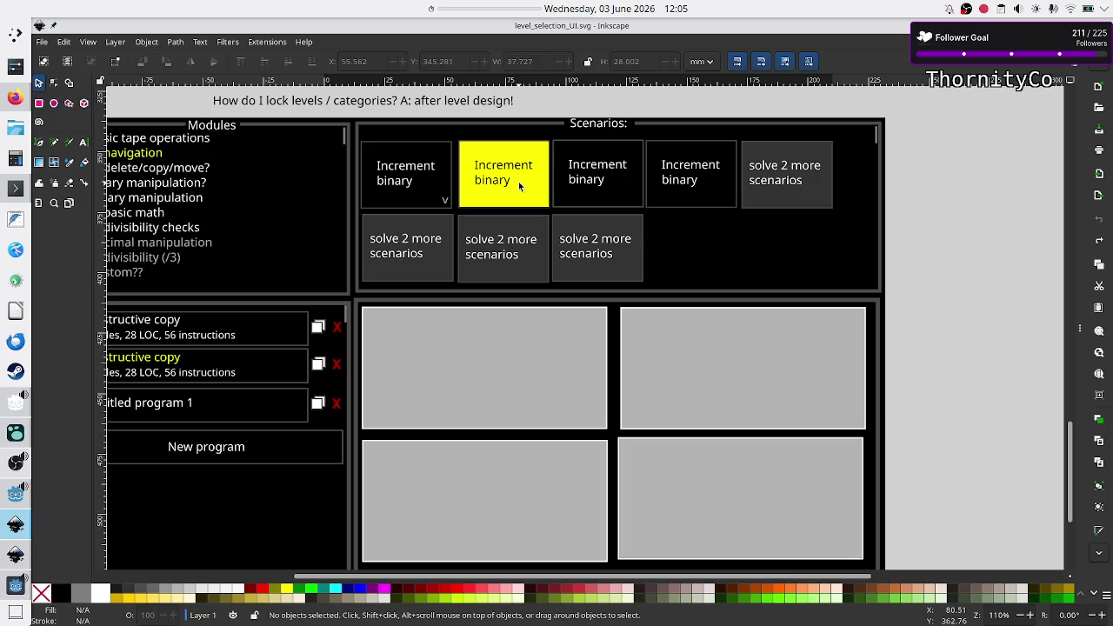
key(alt+Tab)
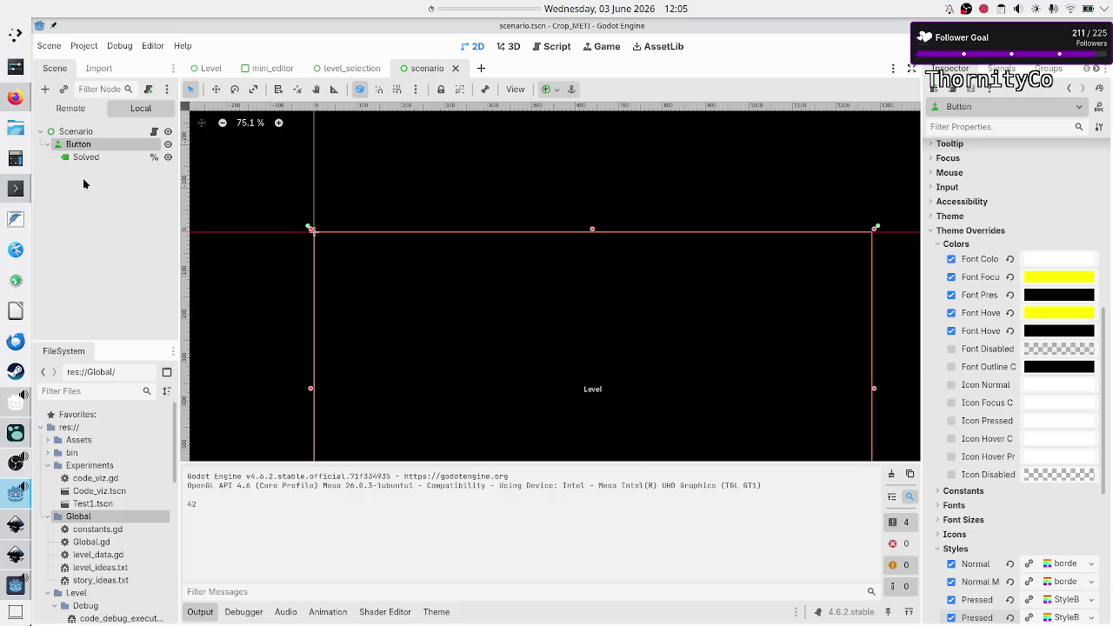
key(alt+Tab)
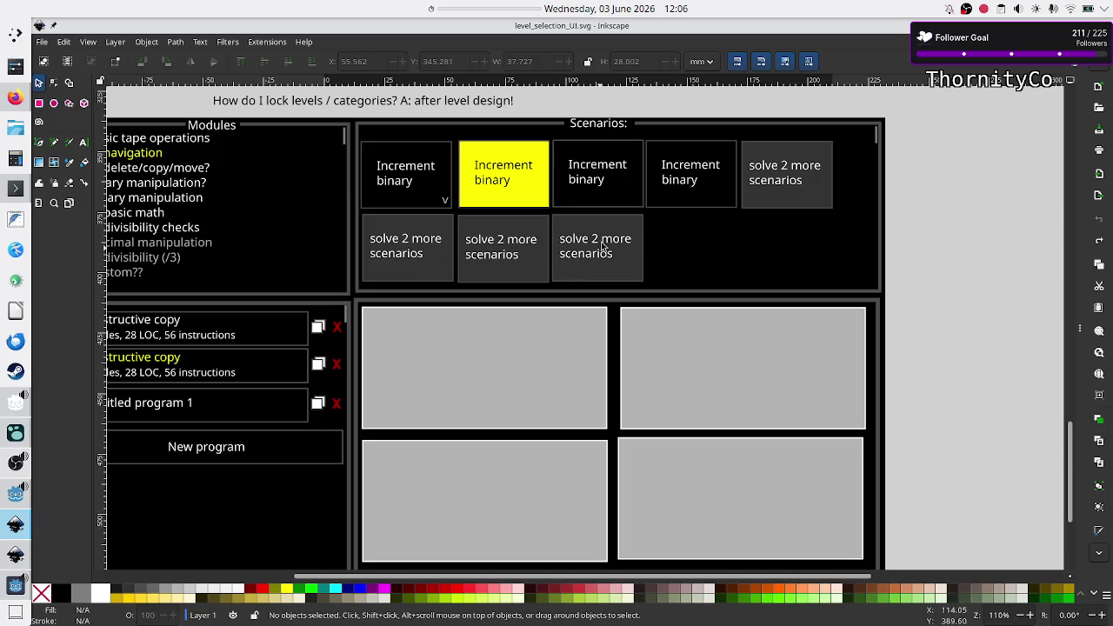
right_click(490, 13)
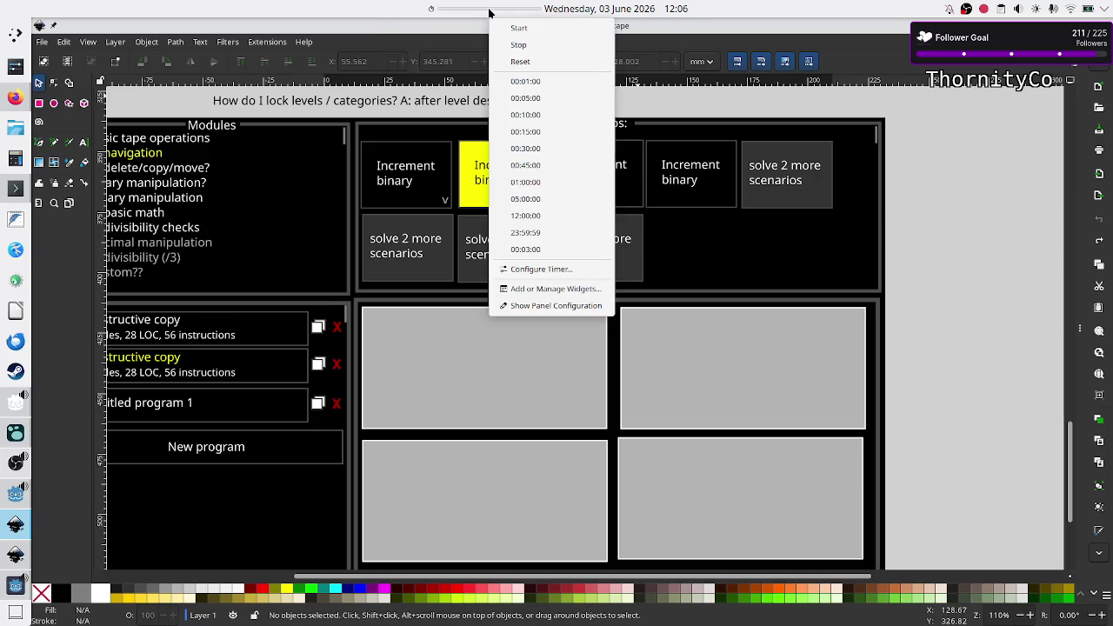
- Start a 00:03:00 countdown timer and mute the Microphone input in OBS Studio
click(541, 250)
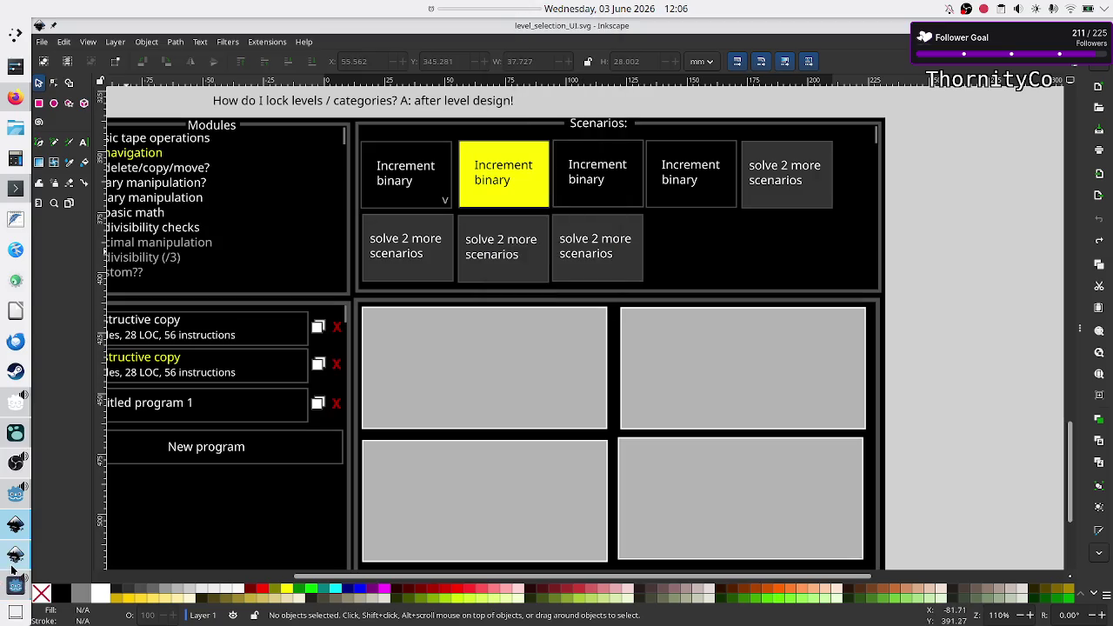
click(15, 463)
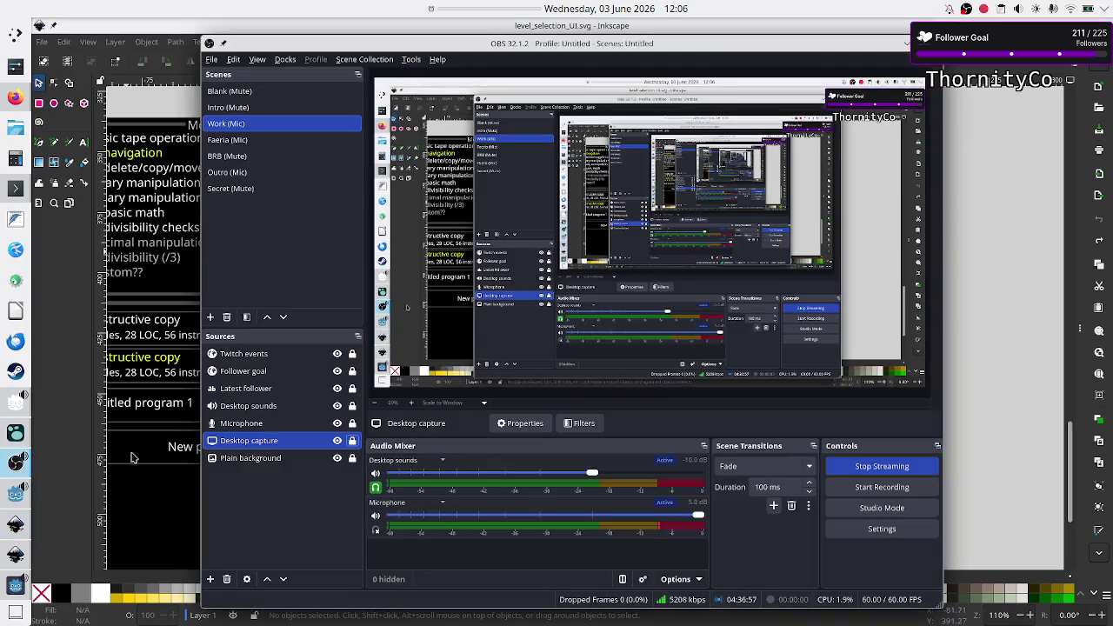
click(376, 516)
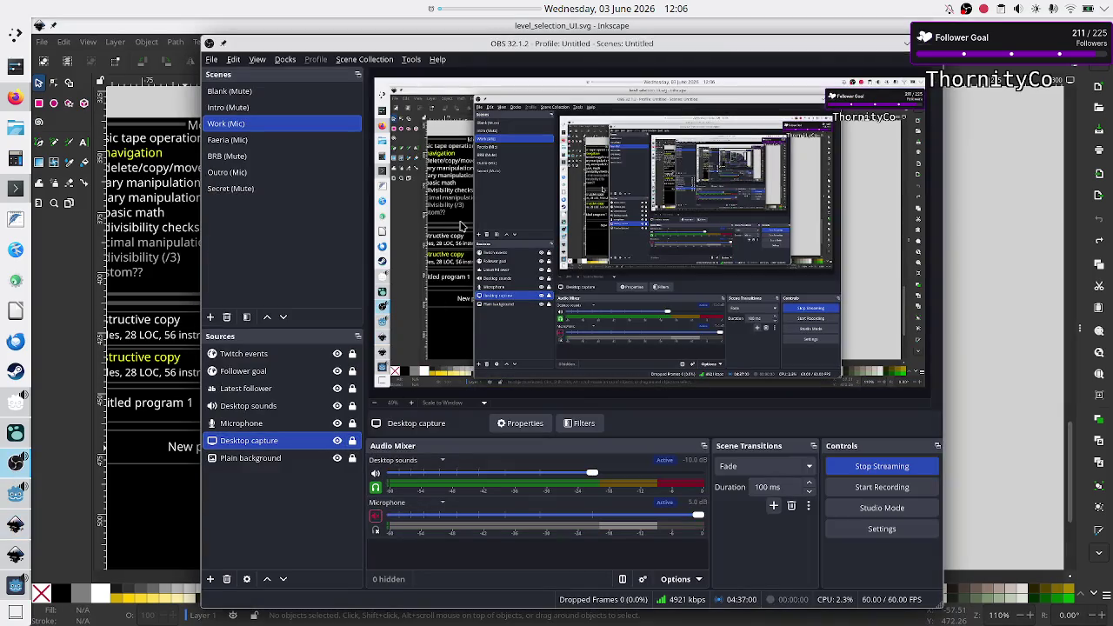
- Minimize OBS Studio so Inkscape's level_selection_UI.svg mockup is back in front
mouse_move(491, 7)
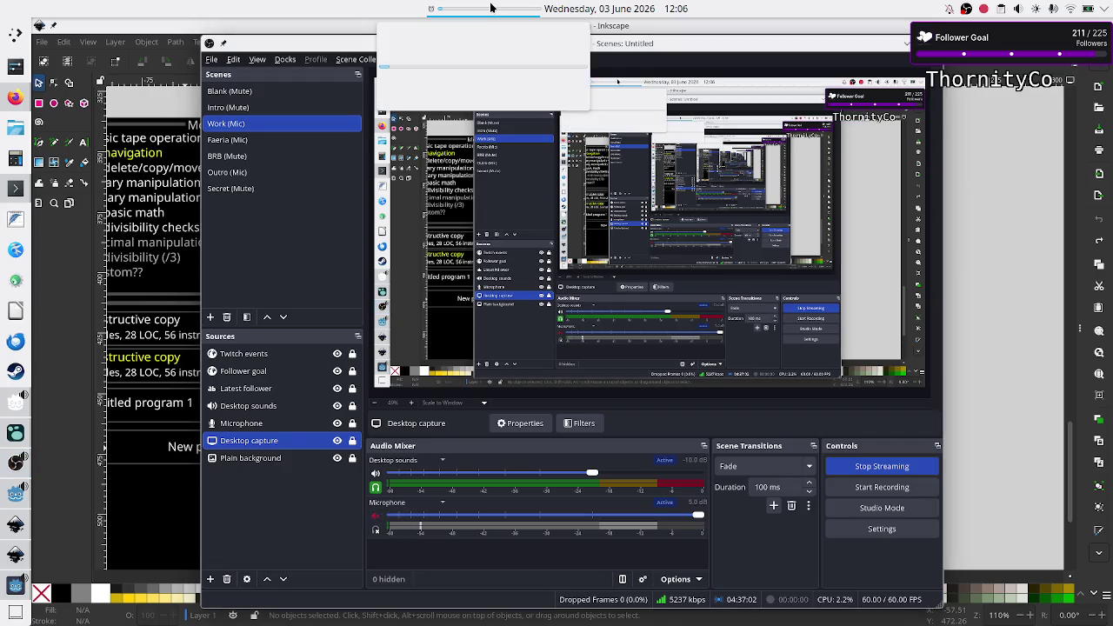
click(904, 48)
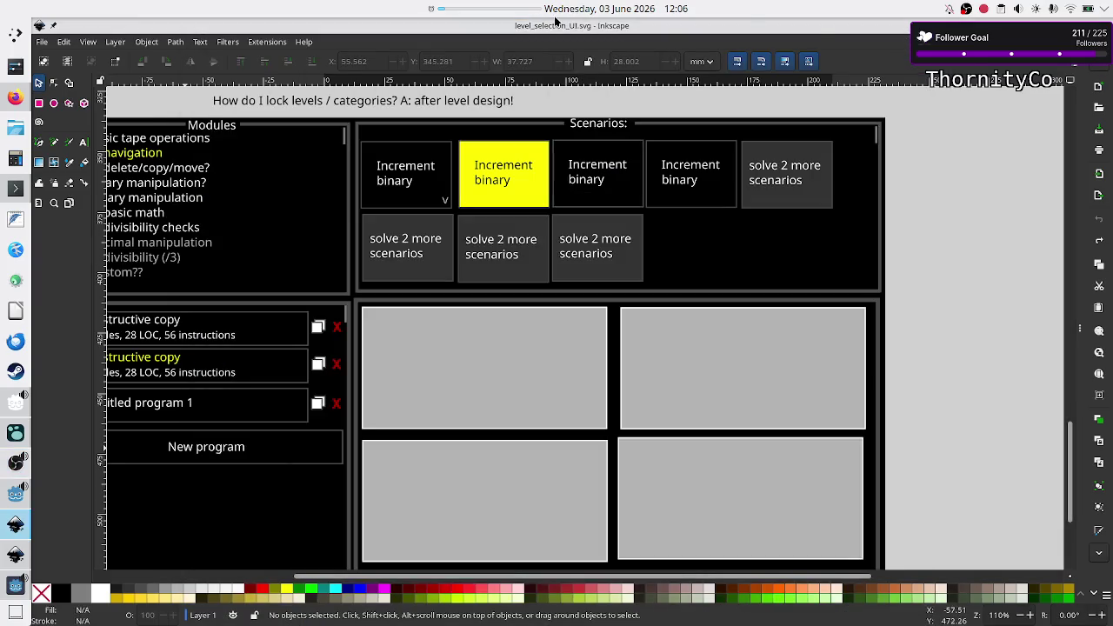
mouse_move(504, 6)
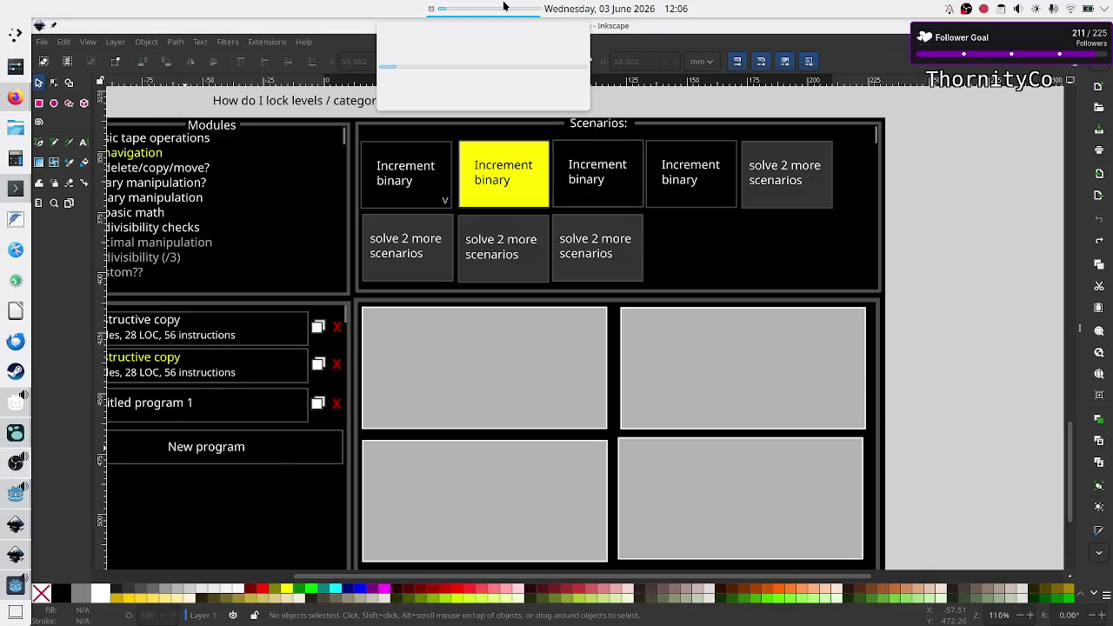
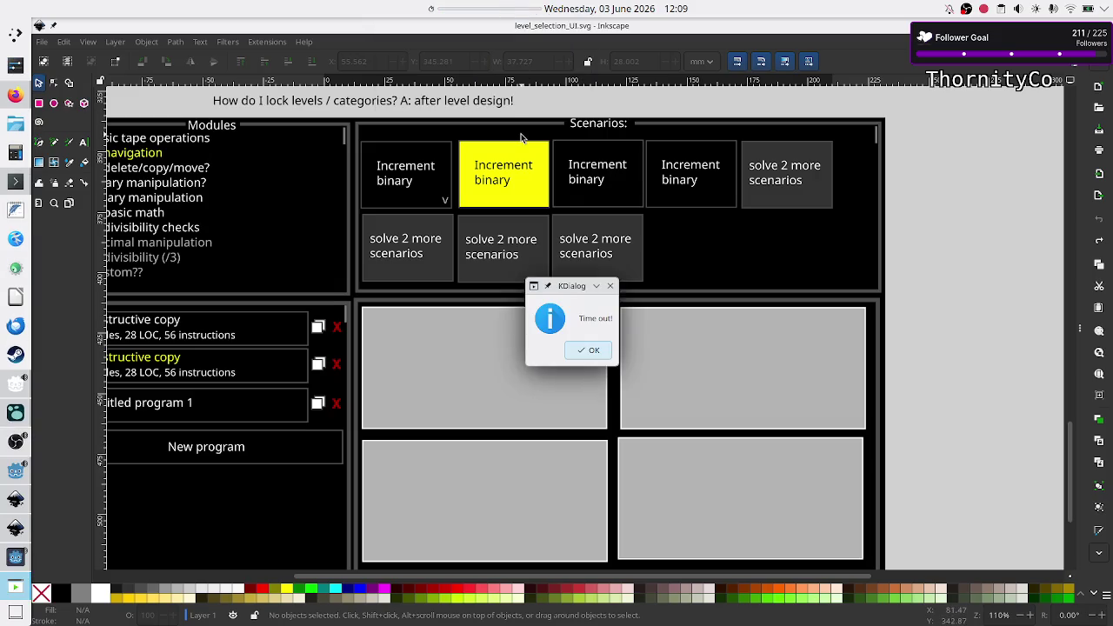
- Dismiss the 'Time out!' notice and bring up OBS Studio from the dock
click(588, 350)
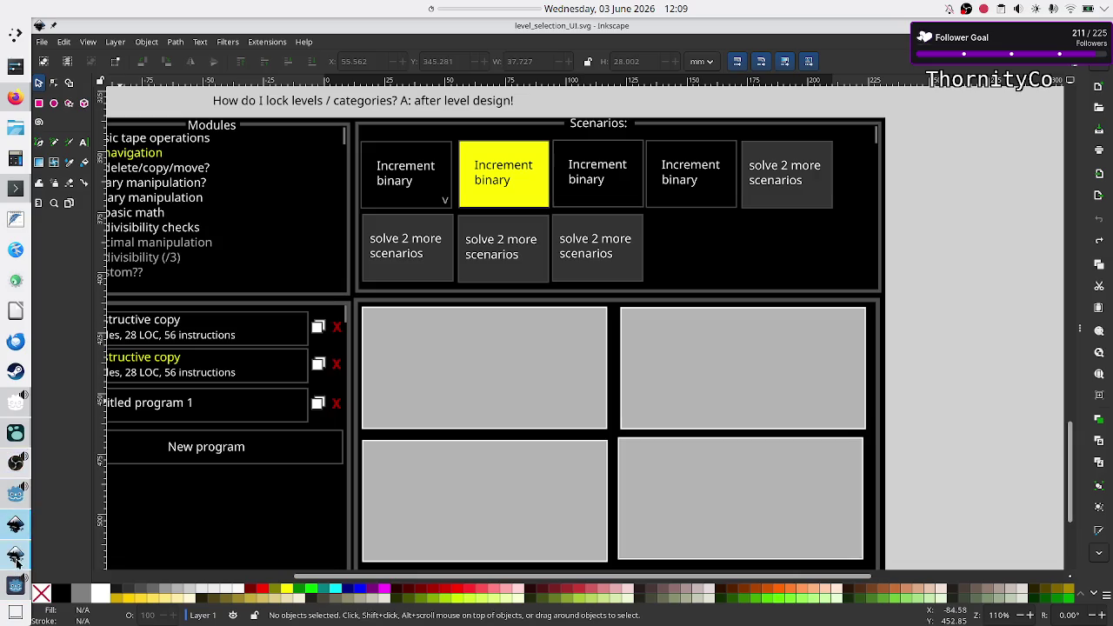
click(15, 462)
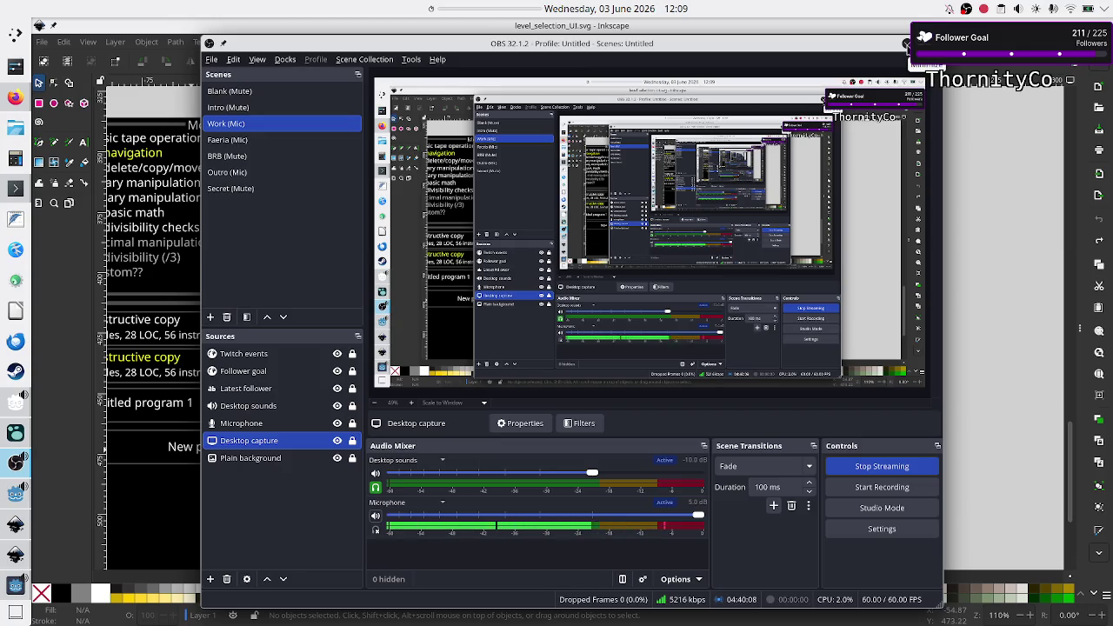
- Minimize OBS and bring the Godot editor, with the scenario scene open, to the front
click(906, 43)
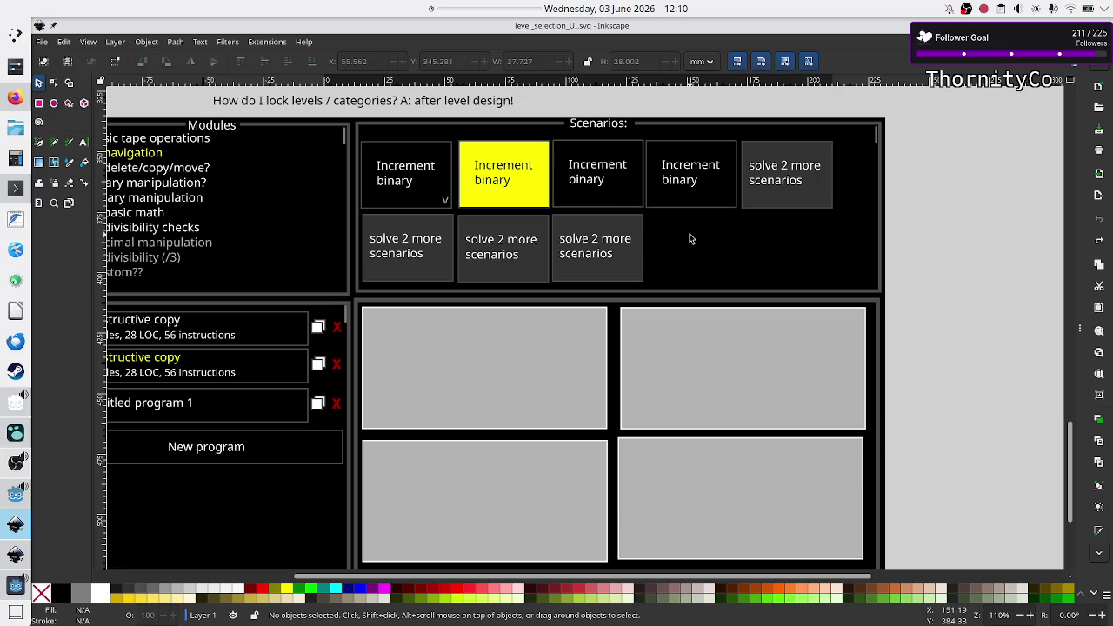
key(alt+Tab)
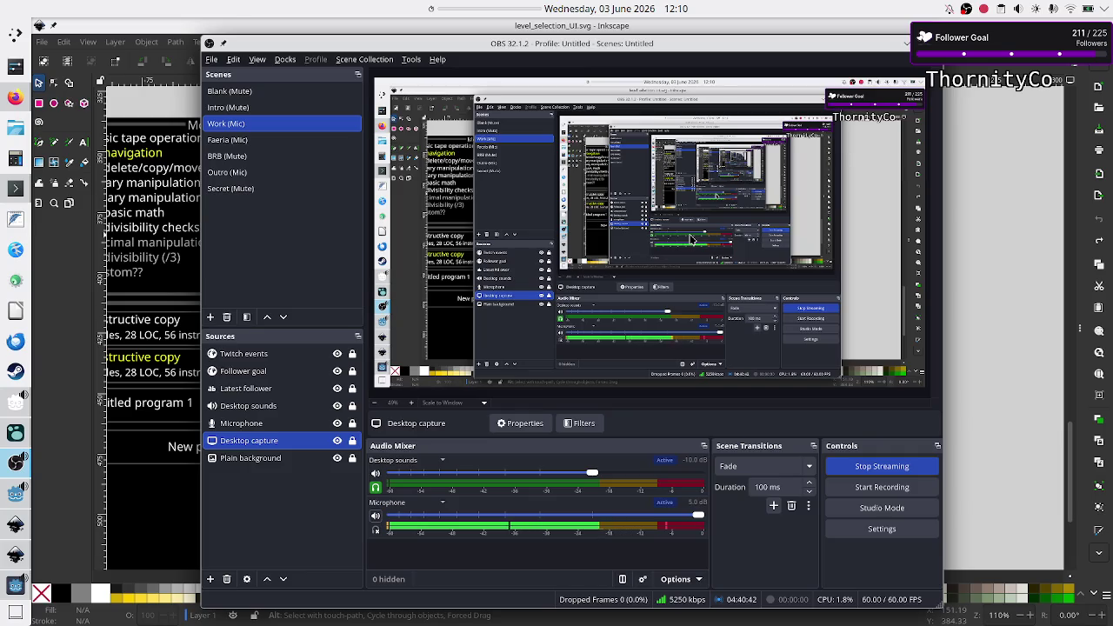
key(alt+Tab)
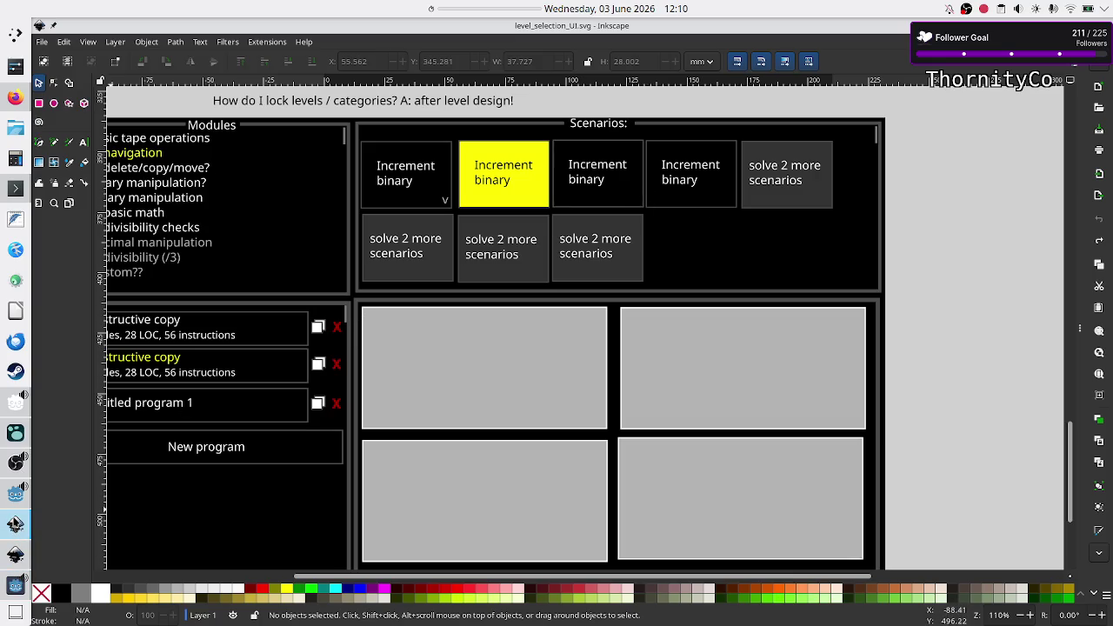
click(13, 505)
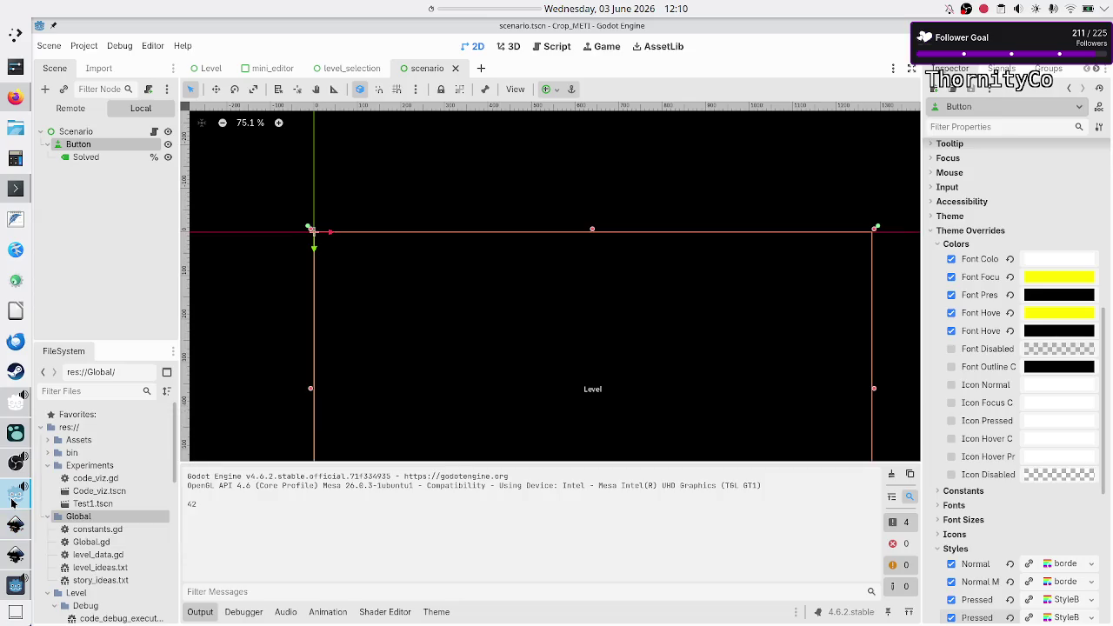
- Collapse Godot's Output panel, then switch back to the Inkscape level-selection mockup
click(201, 614)
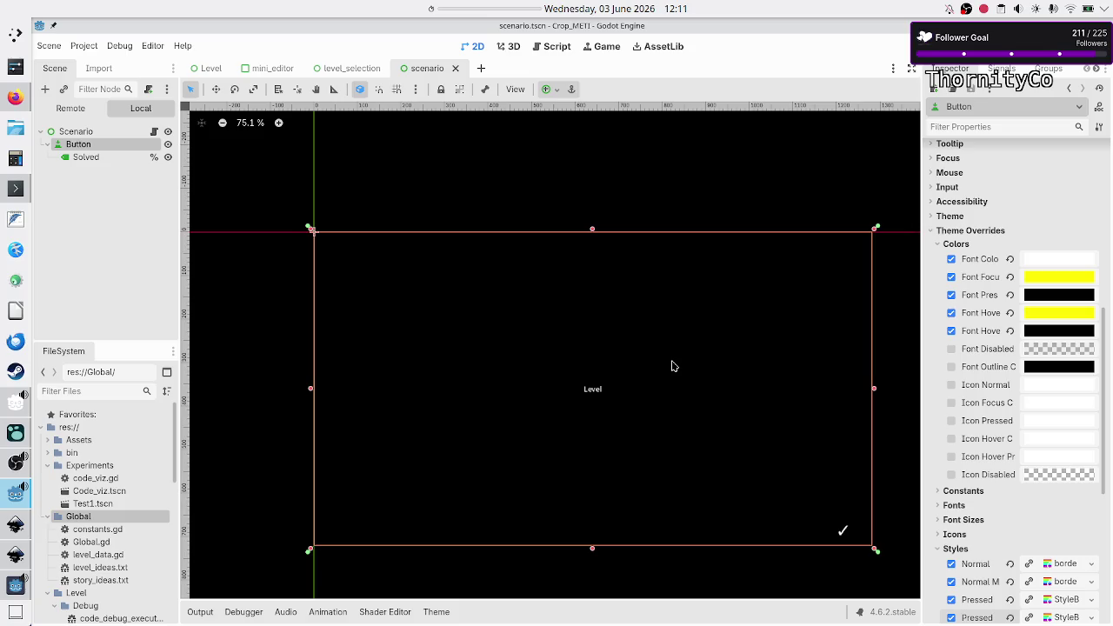
click(7, 530)
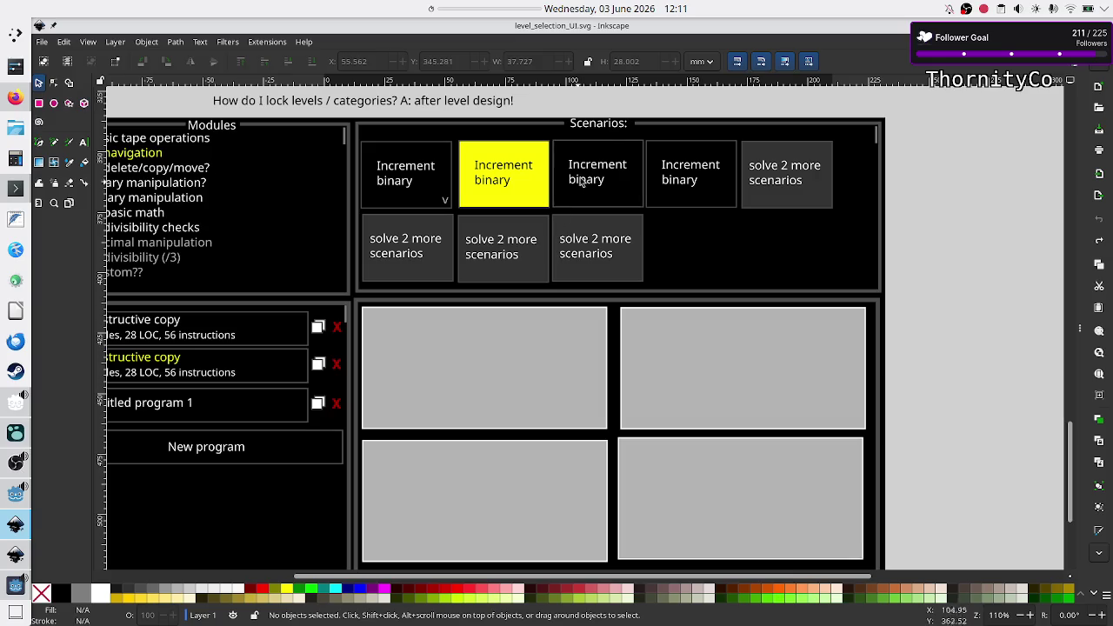
scroll(557, 380, left, 5)
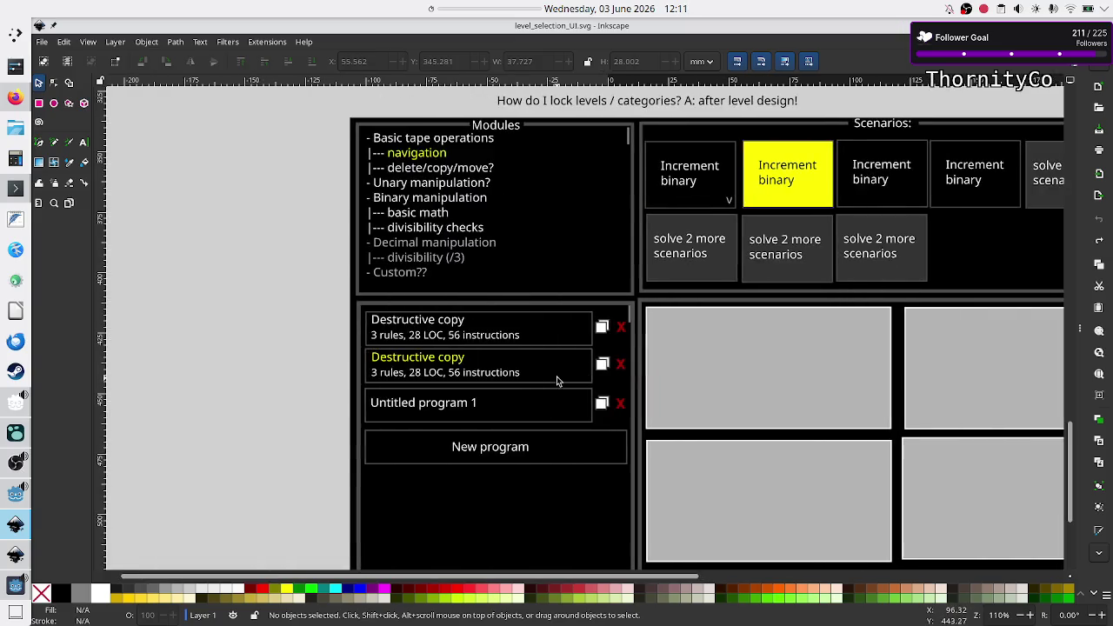
scroll(558, 380, right, 3)
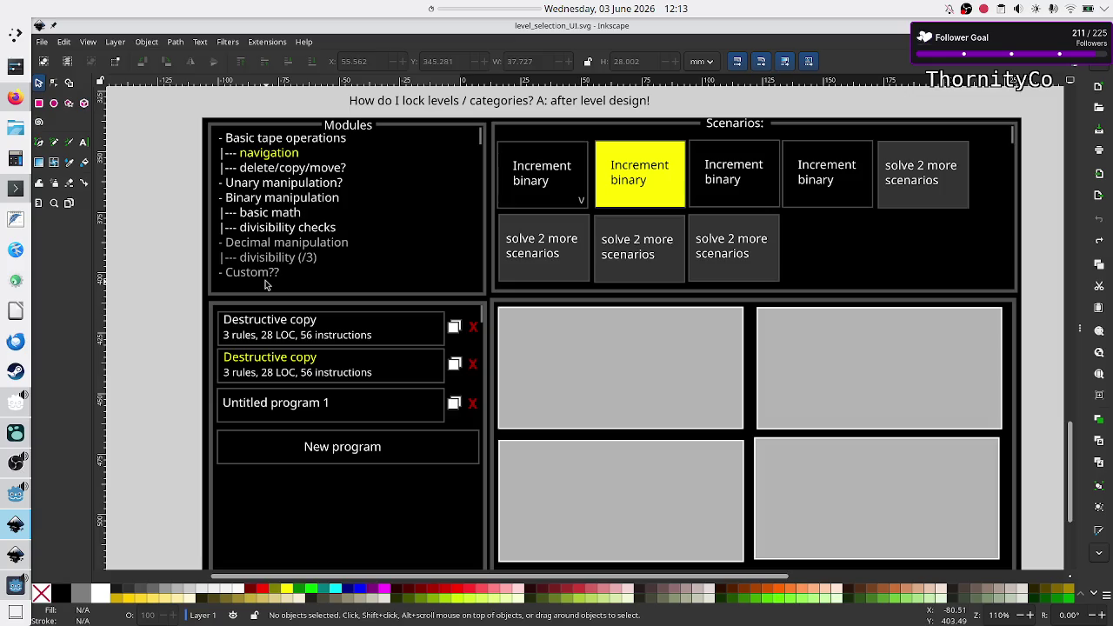
click(16, 493)
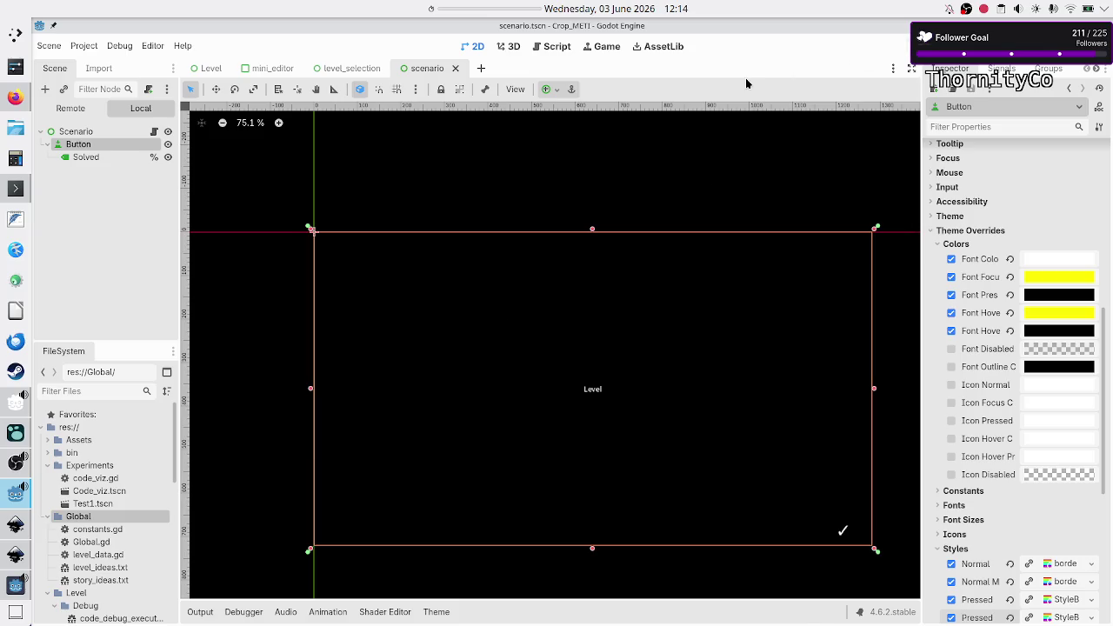
- Restart the scenario scene in debug, toggle the Level button on, off and on, then close the window
key(F8)
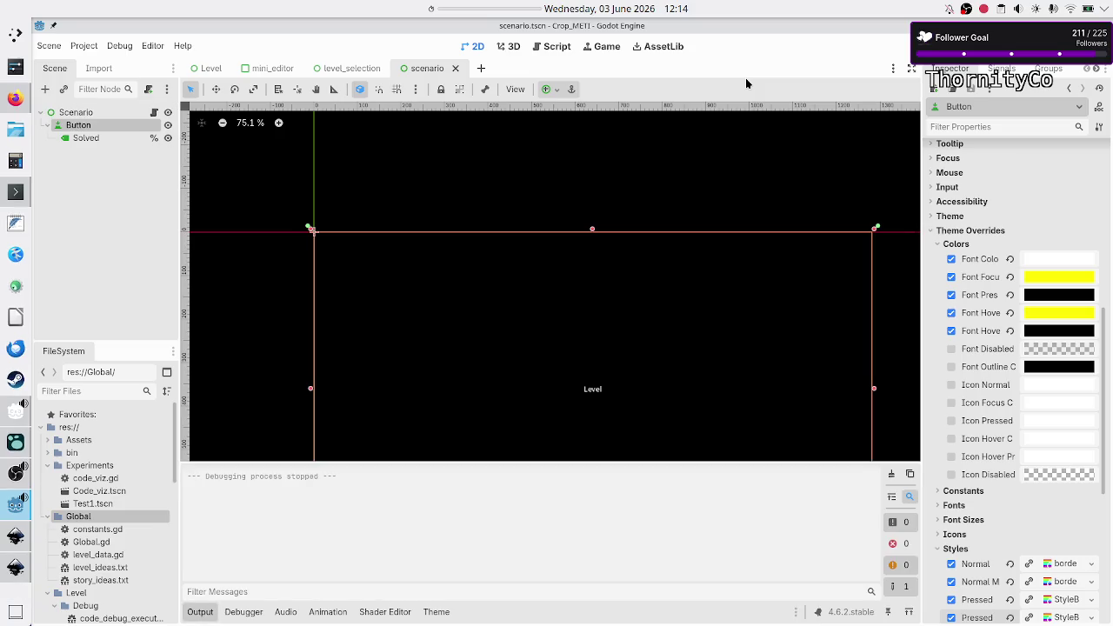
key(F6)
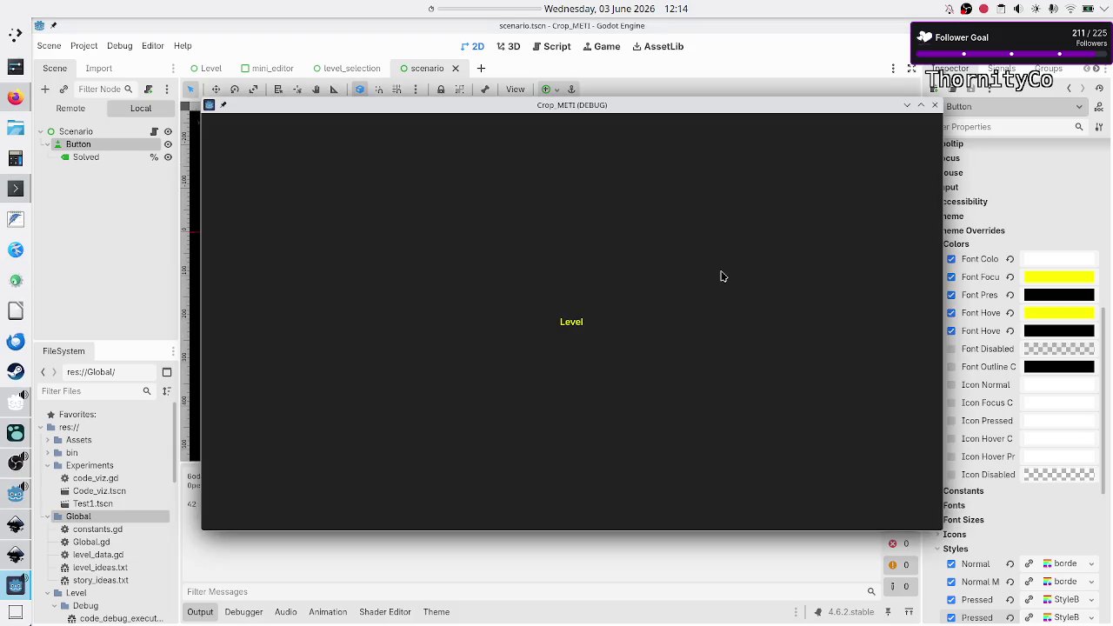
click(720, 276)
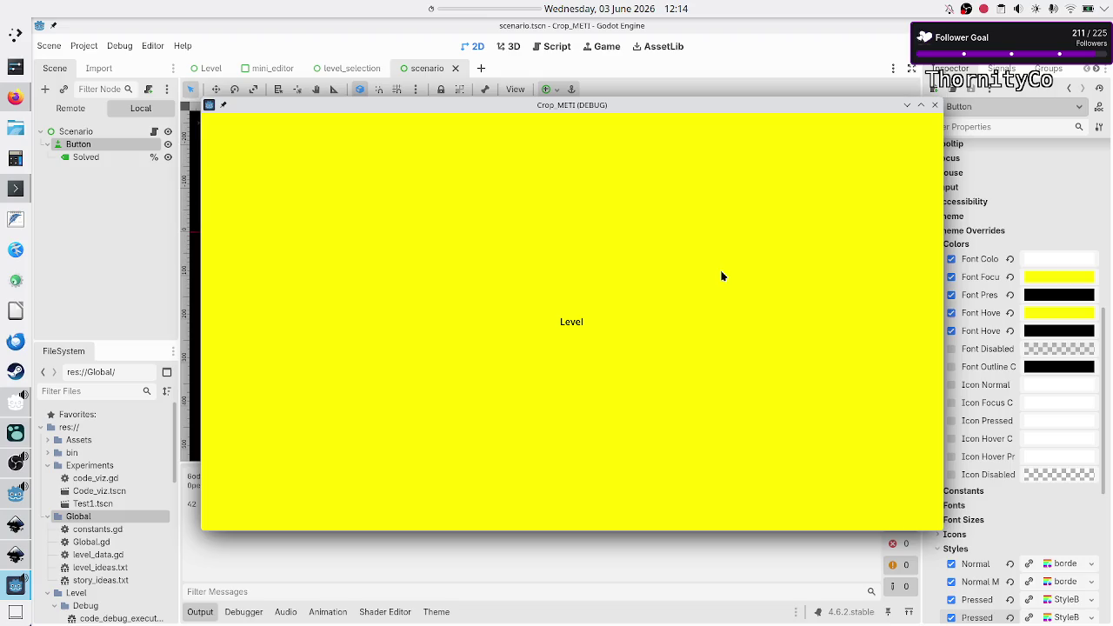
click(720, 276)
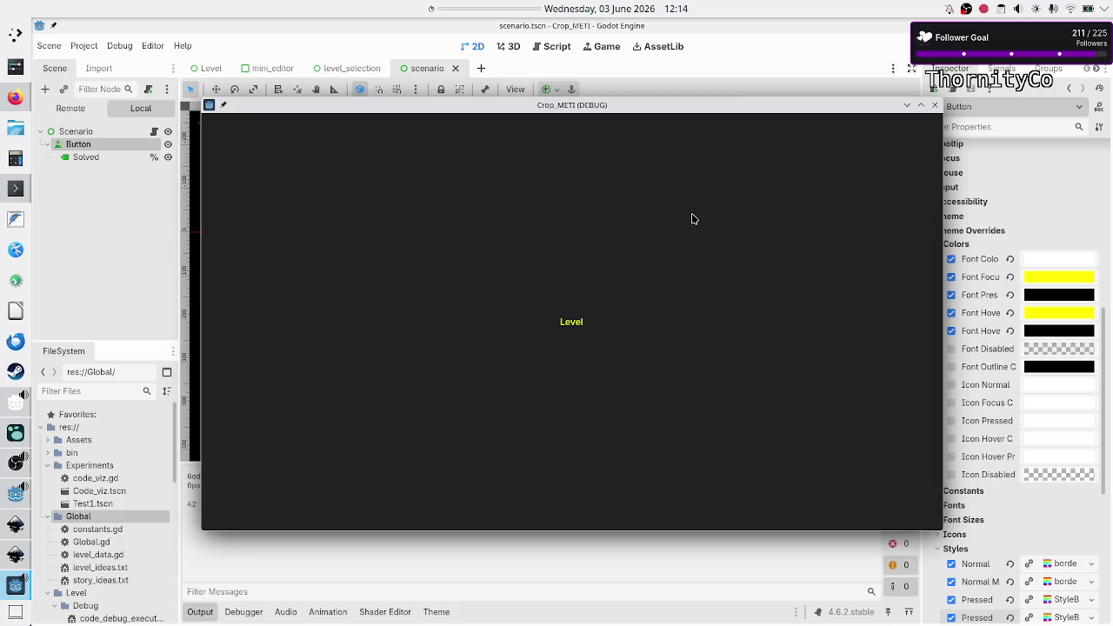
click(704, 252)
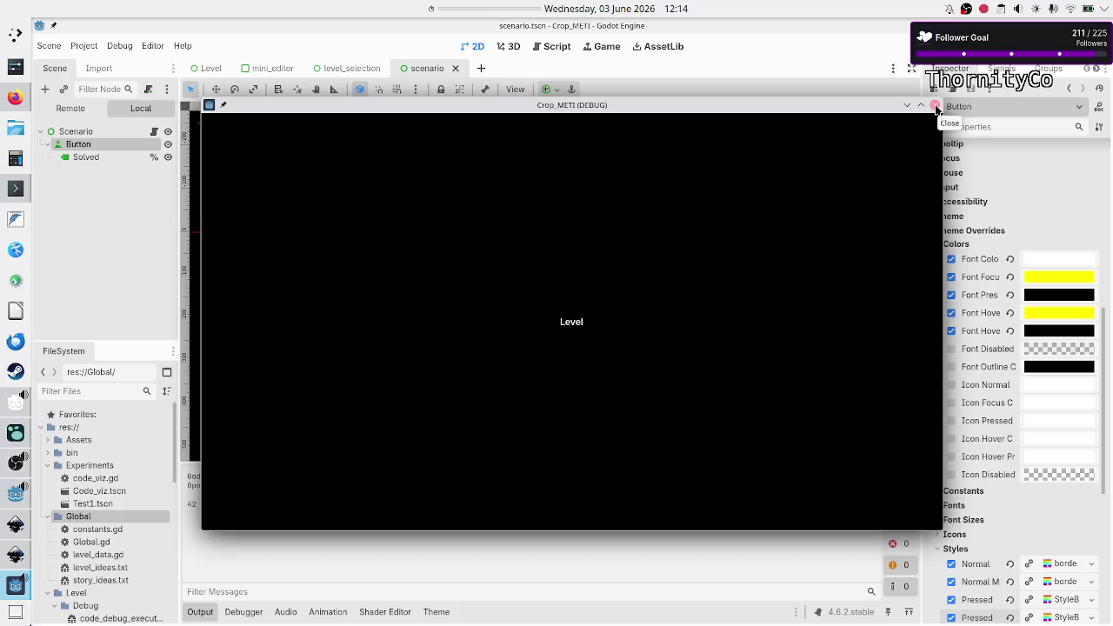
click(935, 105)
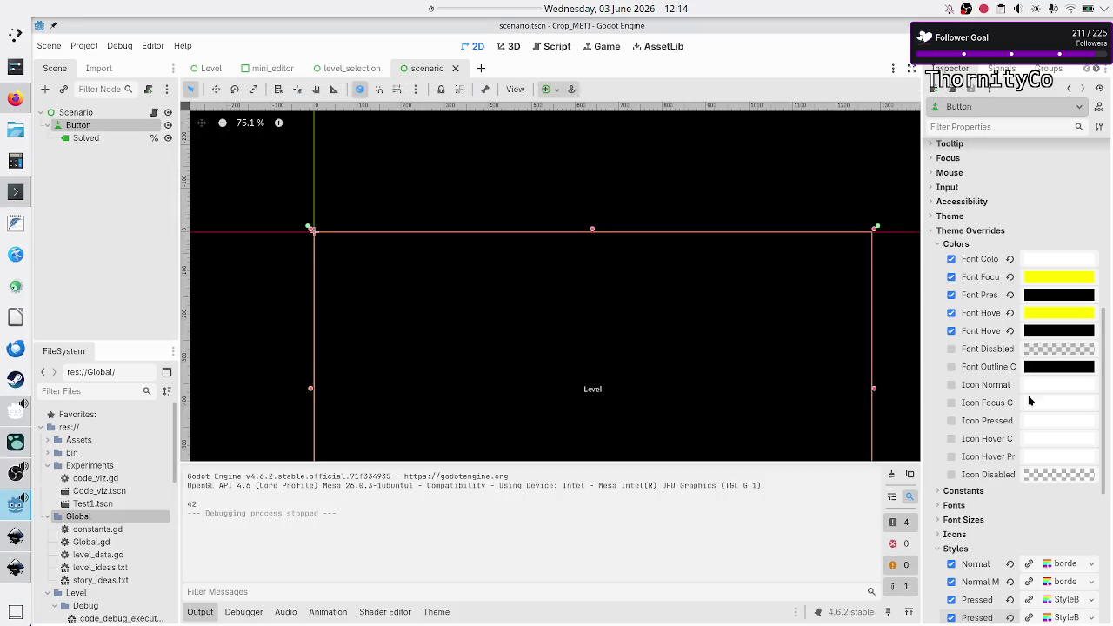
- Load the border_decoration_small stylebox file as both the Hover and Hover Mirrored styles
scroll(1030, 400, down, 5)
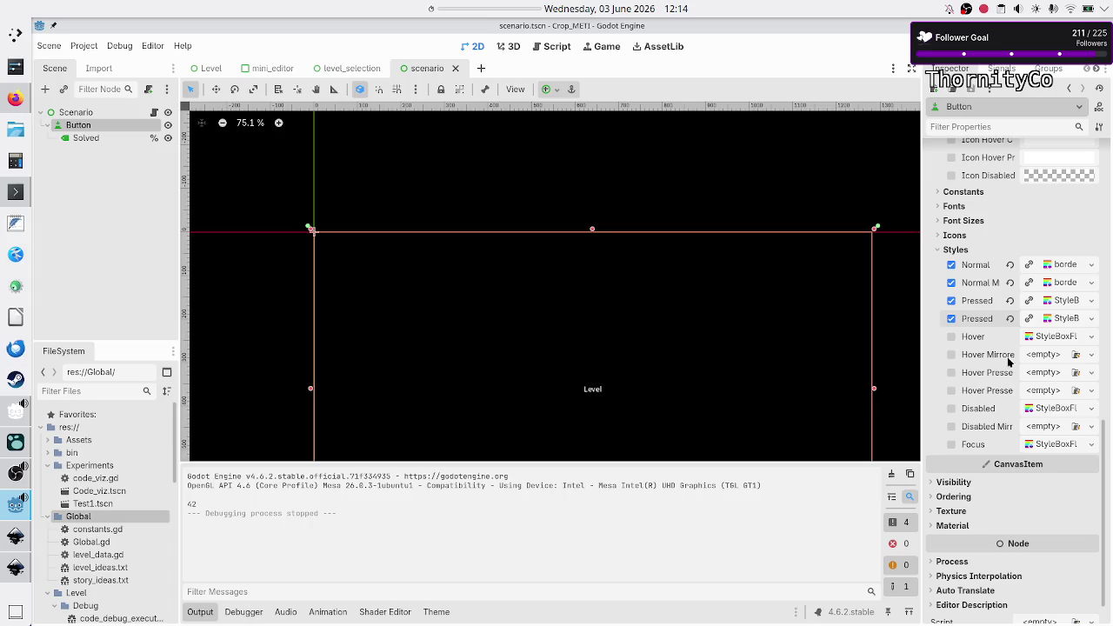
mouse_move(1010, 357)
mouse_move(978, 343)
click(1090, 336)
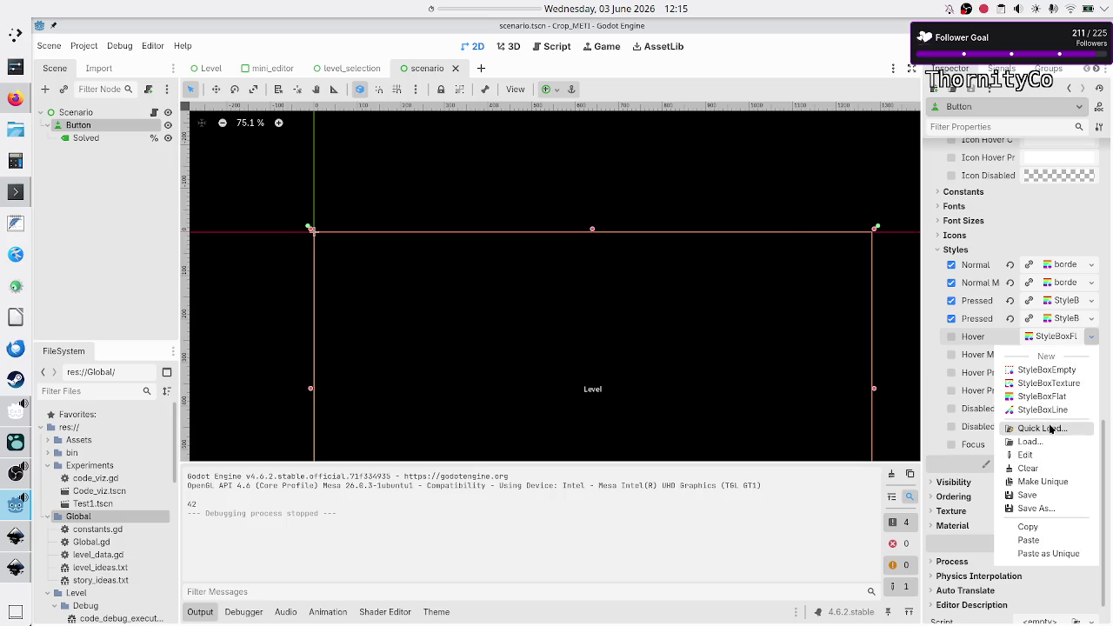
click(1051, 429)
click(515, 172)
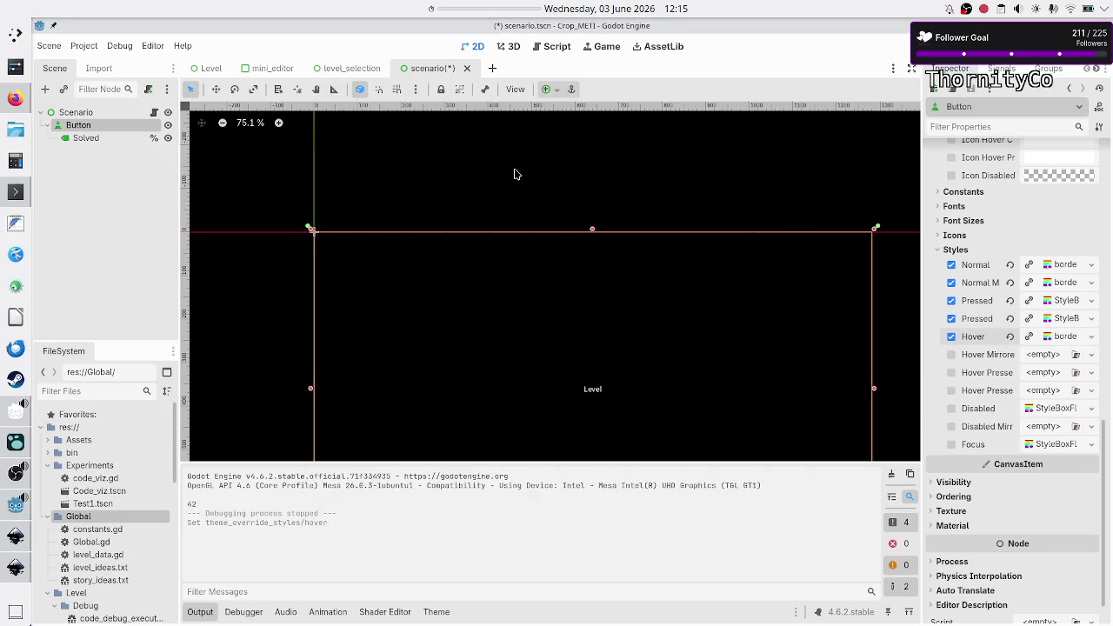
click(1091, 355)
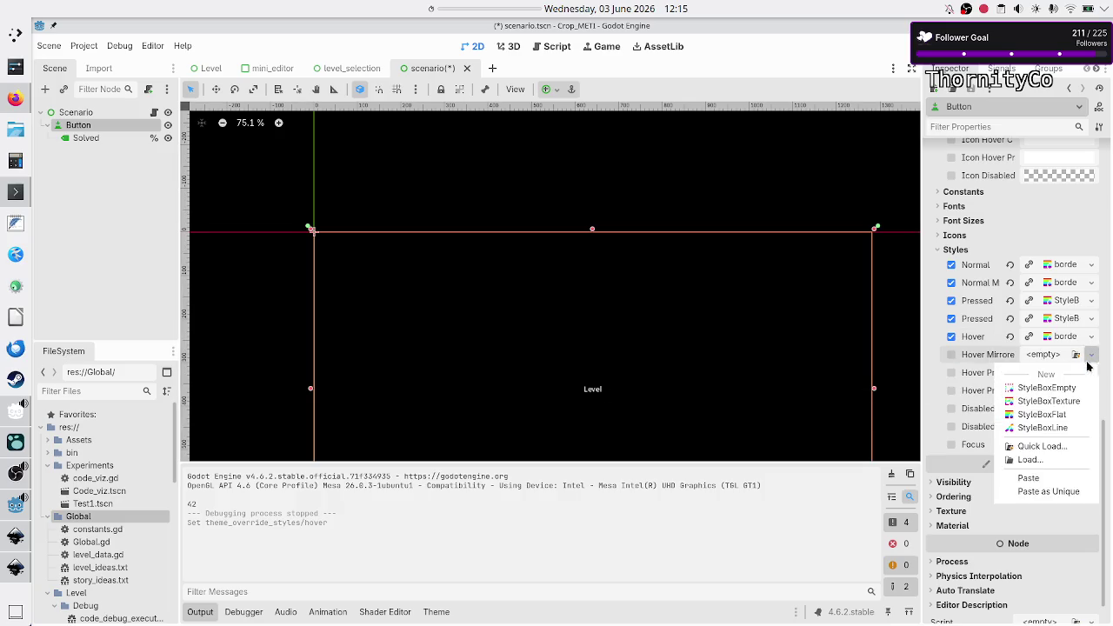
click(1056, 446)
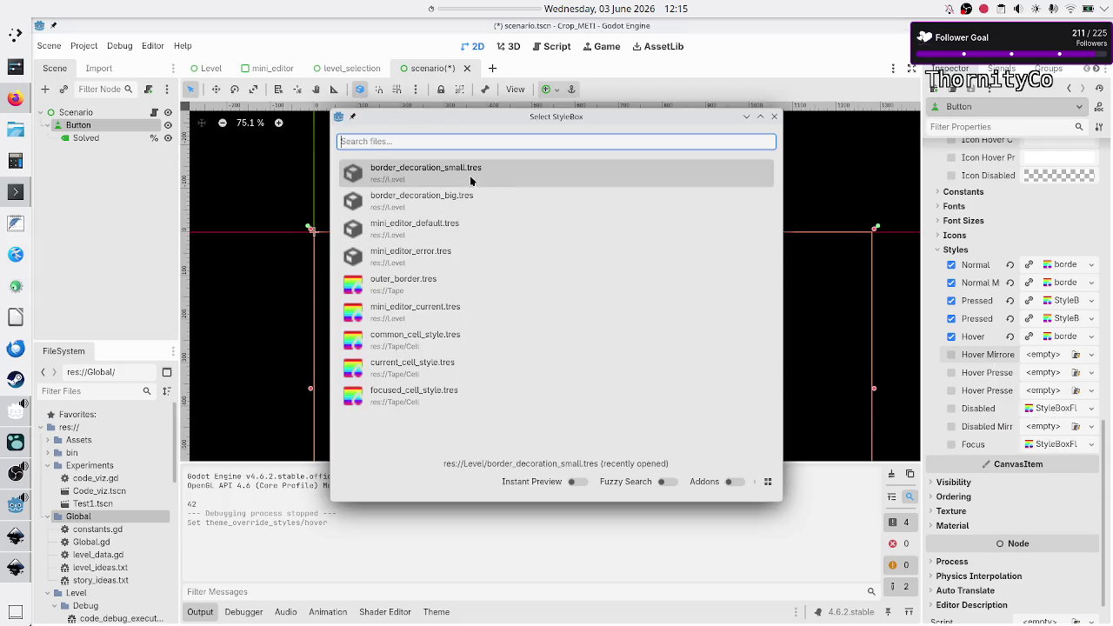
click(474, 180)
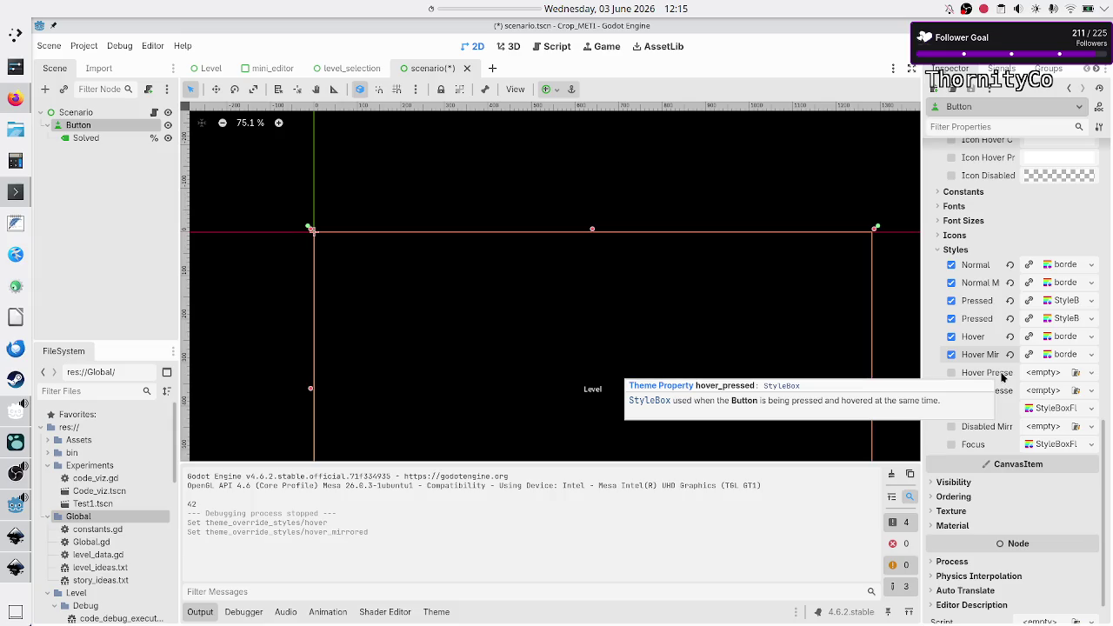
- Copy the Pressed StyleBox into Hover Pressed and Hover Pressed Mirrored, then switch to Inkscape
click(1068, 302)
click(1091, 299)
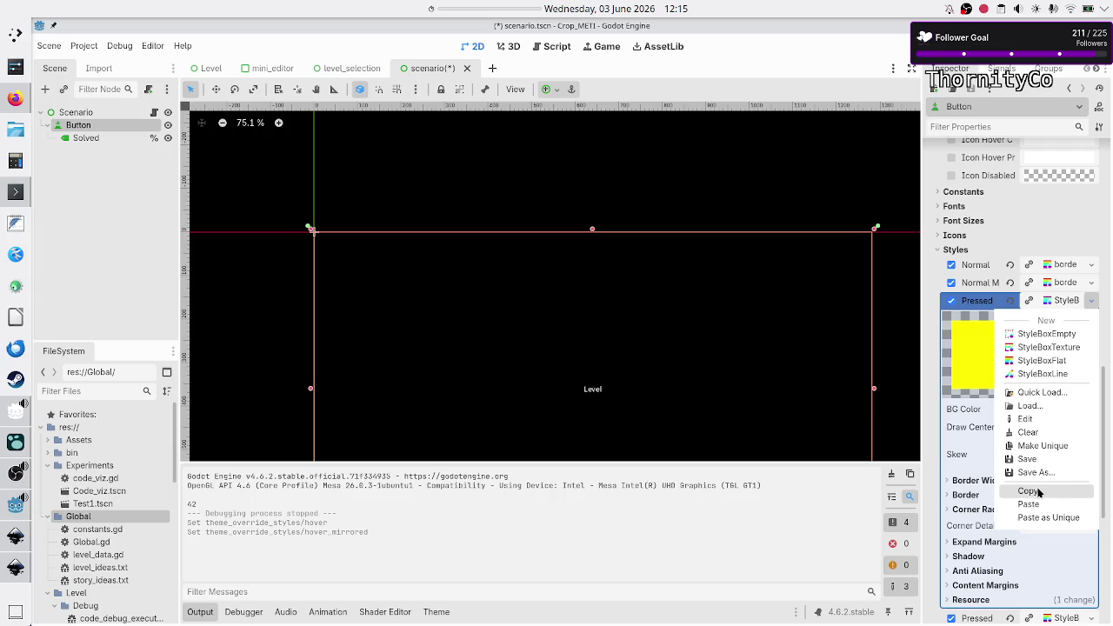
click(1040, 492)
click(1066, 300)
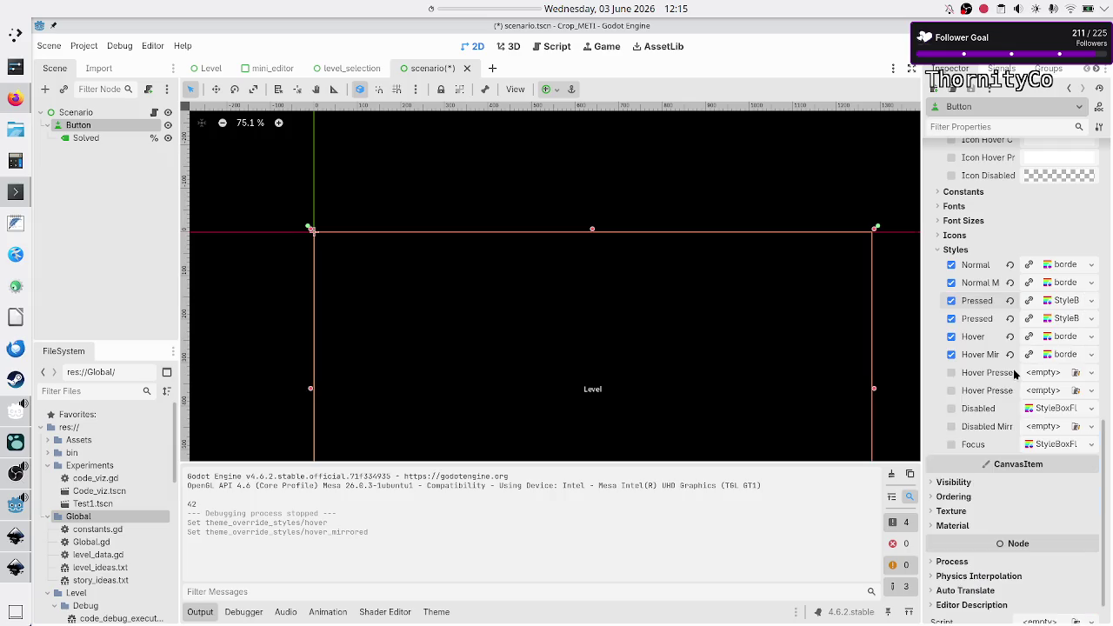
click(1092, 374)
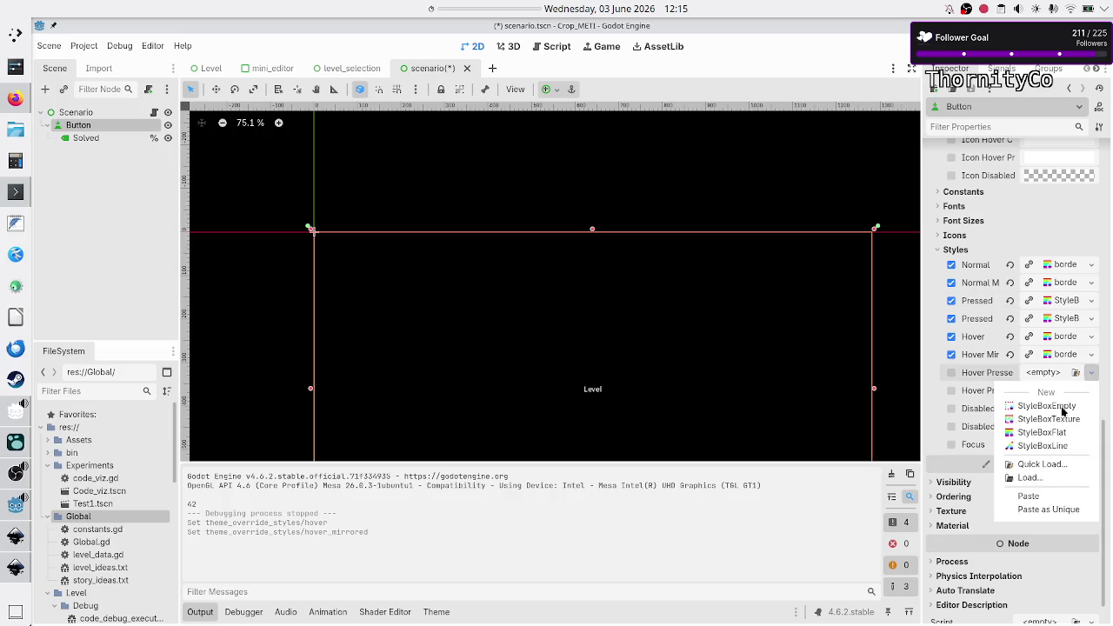
click(1048, 496)
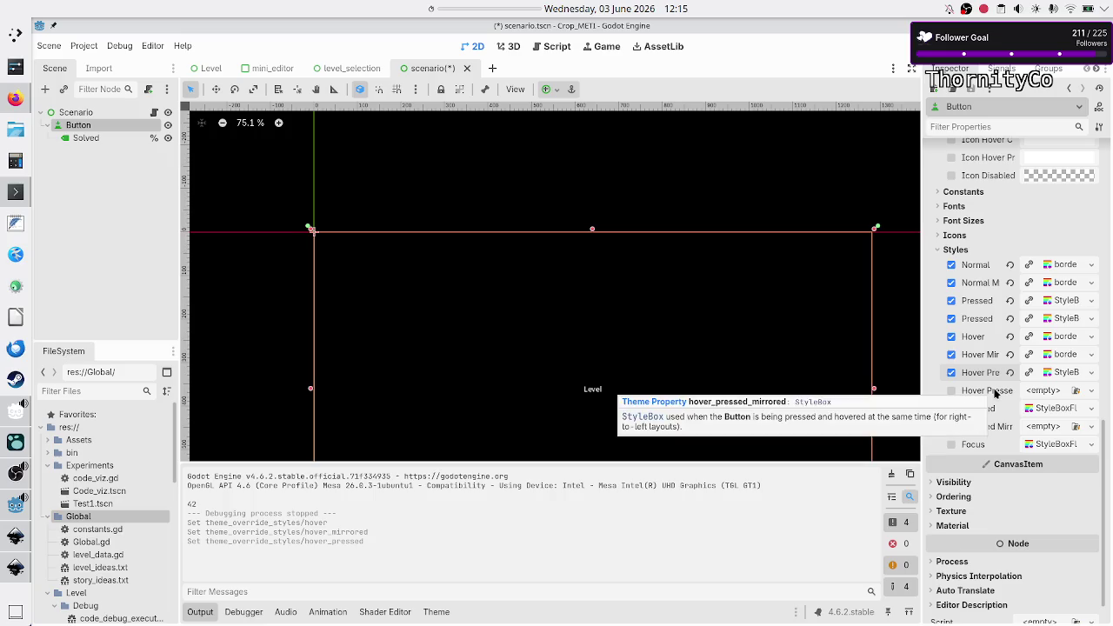
click(1092, 390)
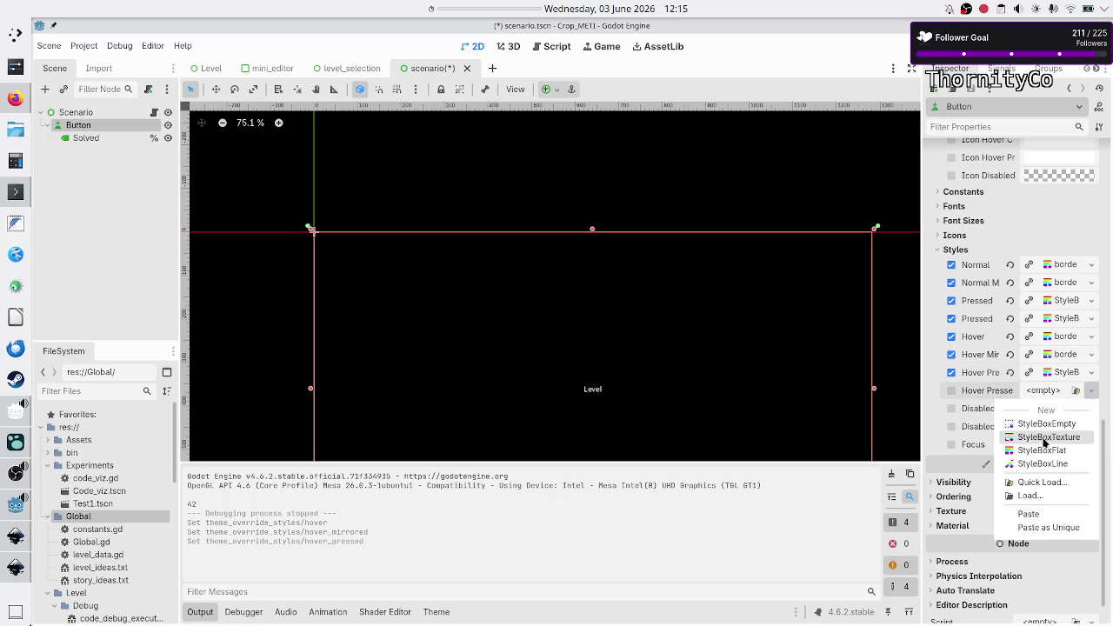
click(1042, 517)
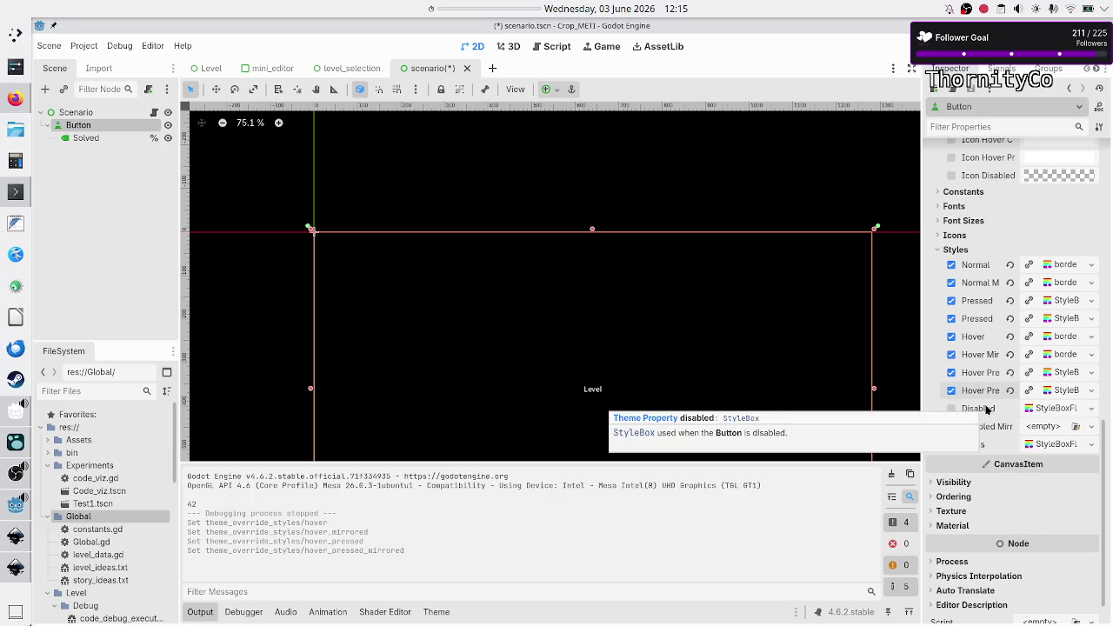
key(alt+Tab)
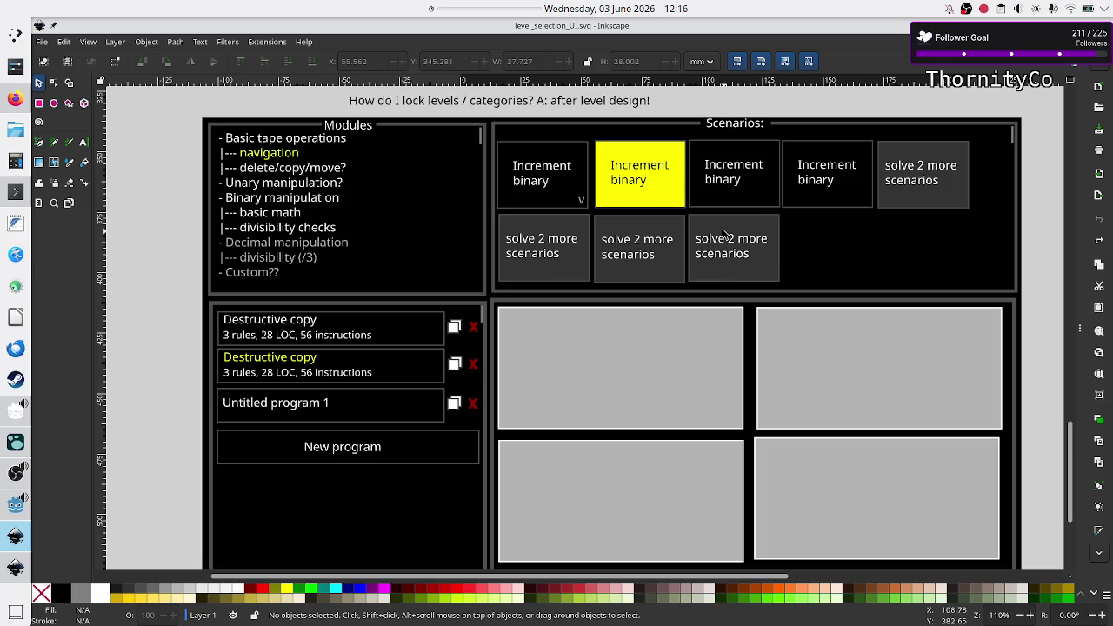
- Compare the Inkscape Scenarios mockup against Godot, ending in Godot with the Inspector scrolled to the top
key(alt)
key(alt+Tab)
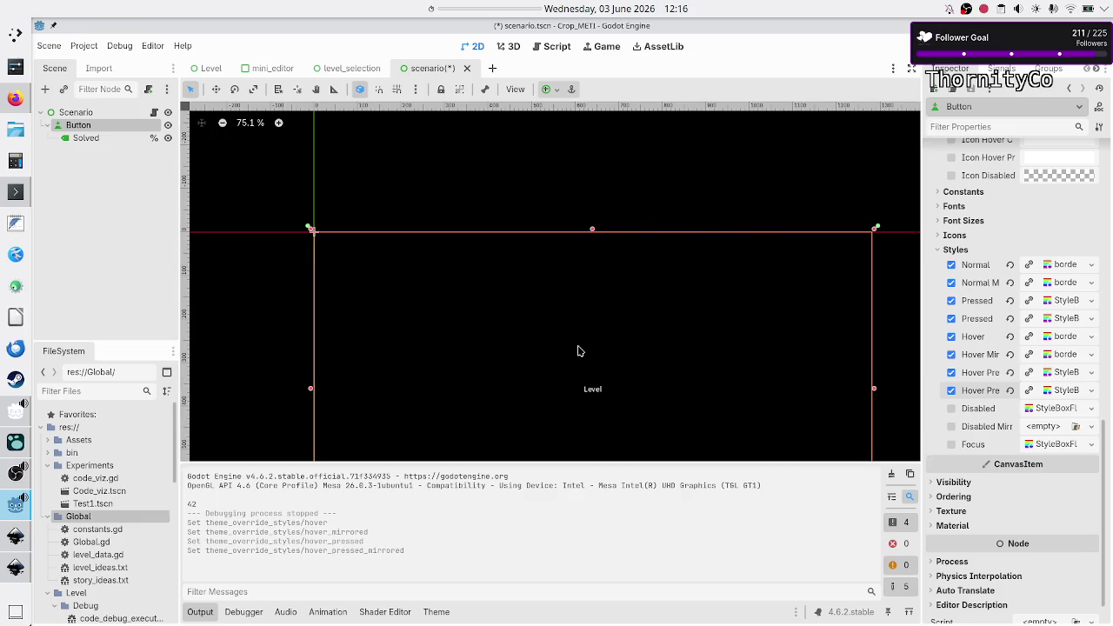
key(alt+Tab)
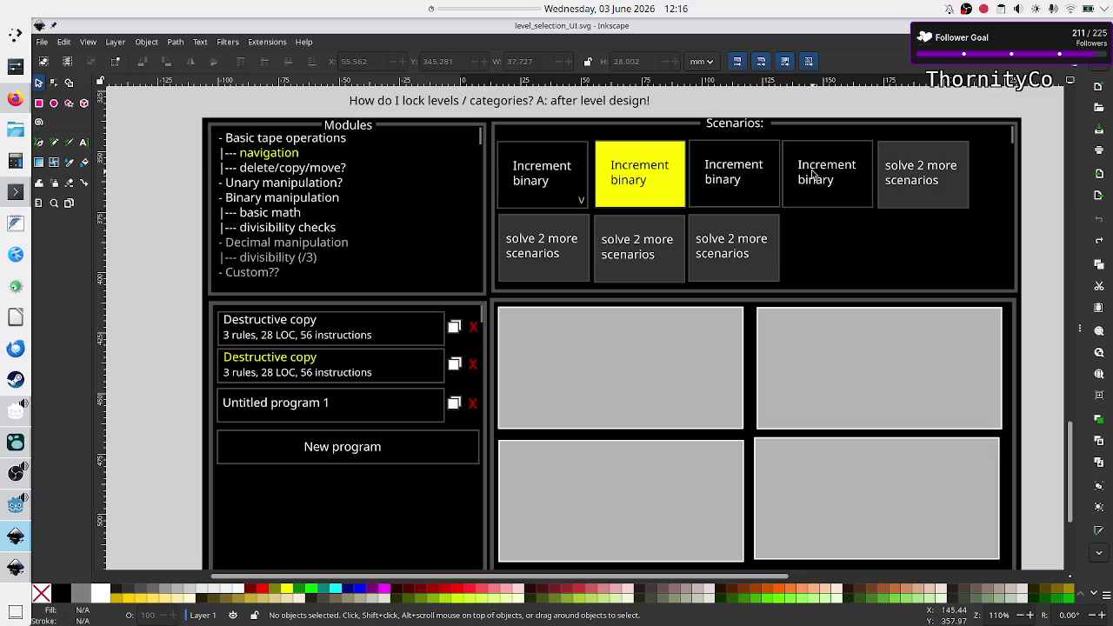
key(alt+Tab)
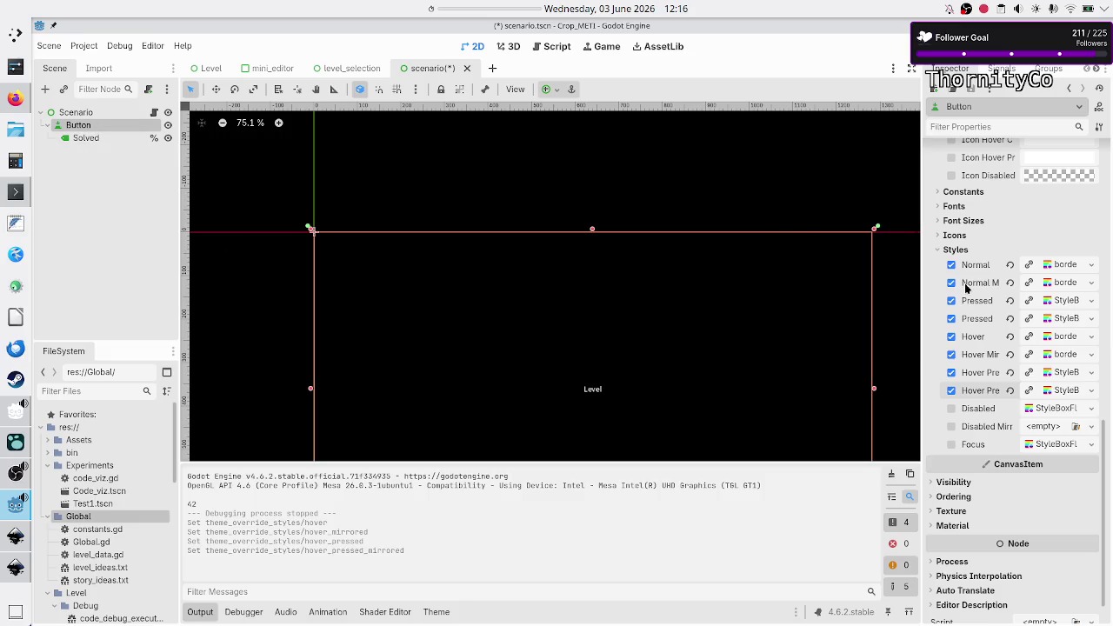
scroll(965, 287, up, 10)
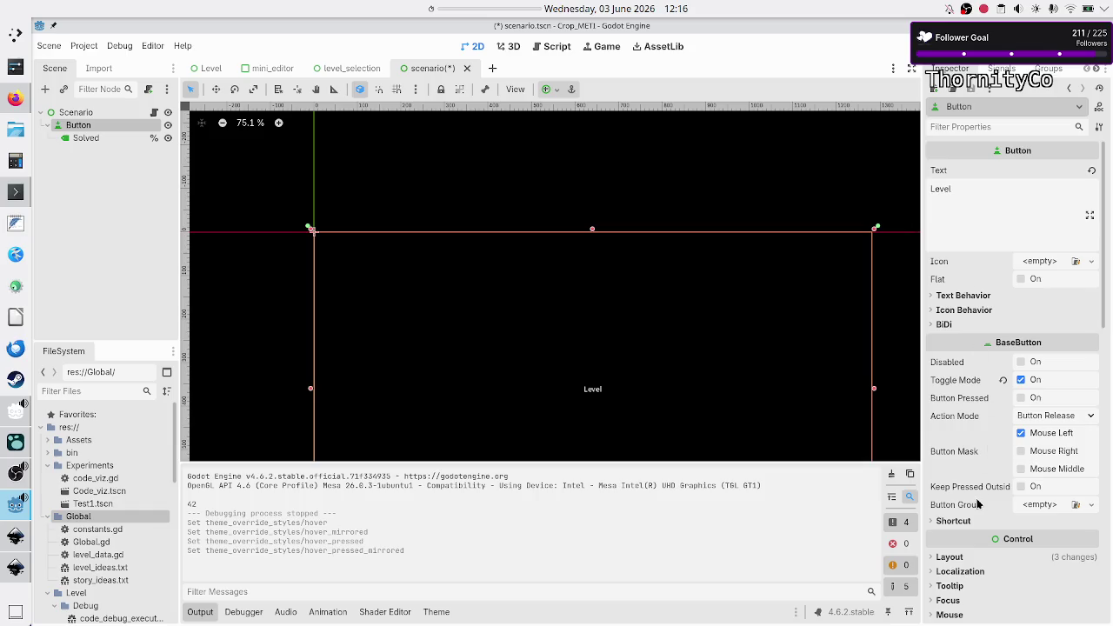
mouse_move(961, 509)
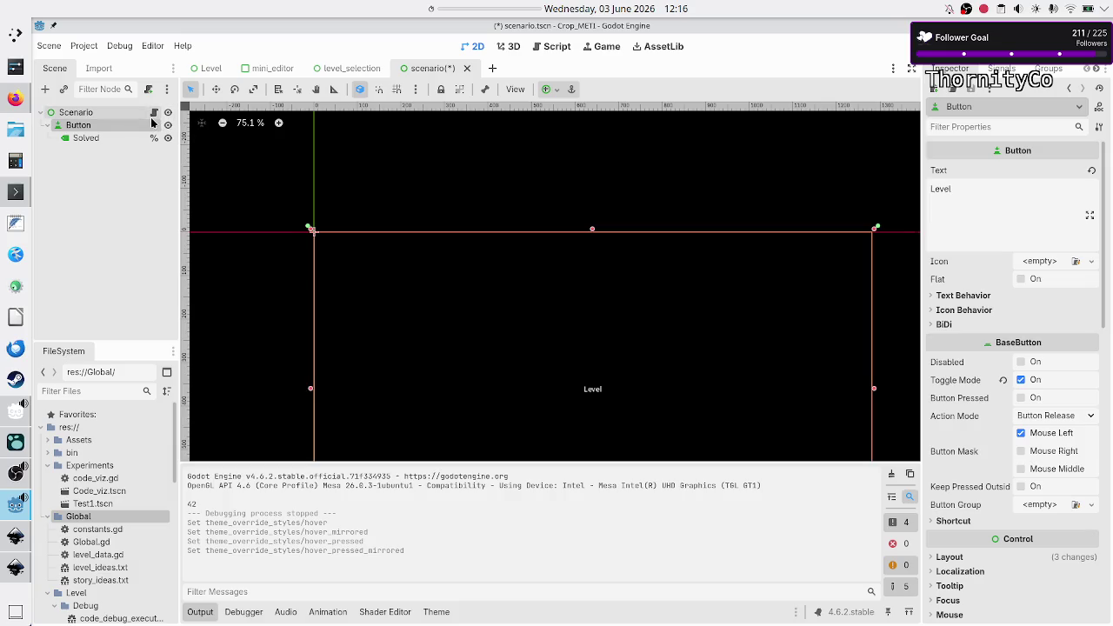
click(91, 113)
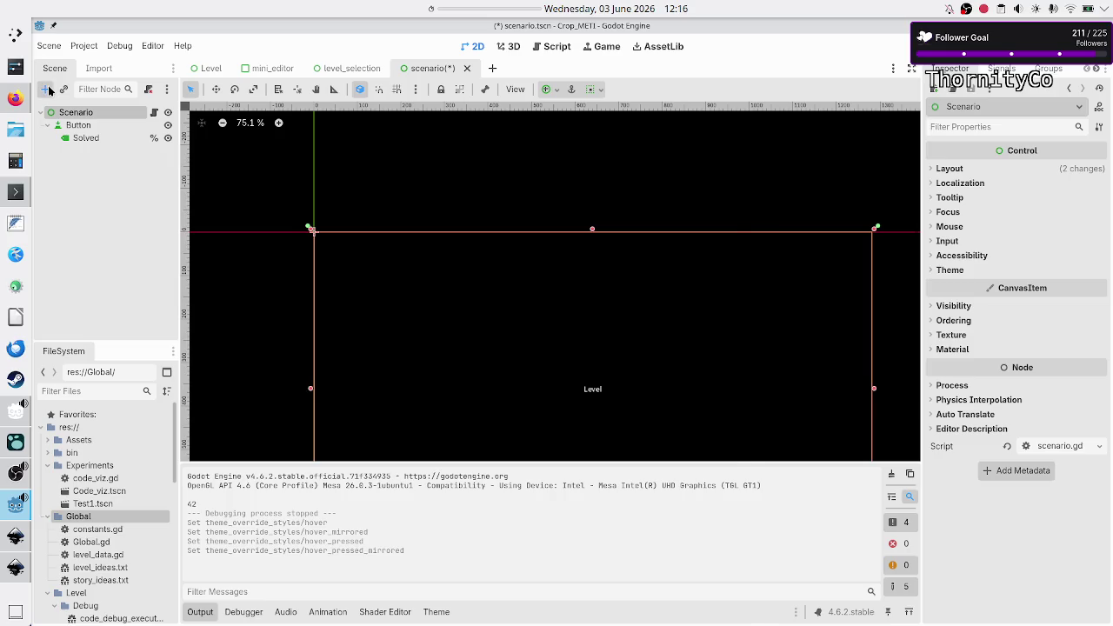
click(46, 89)
text(radio)
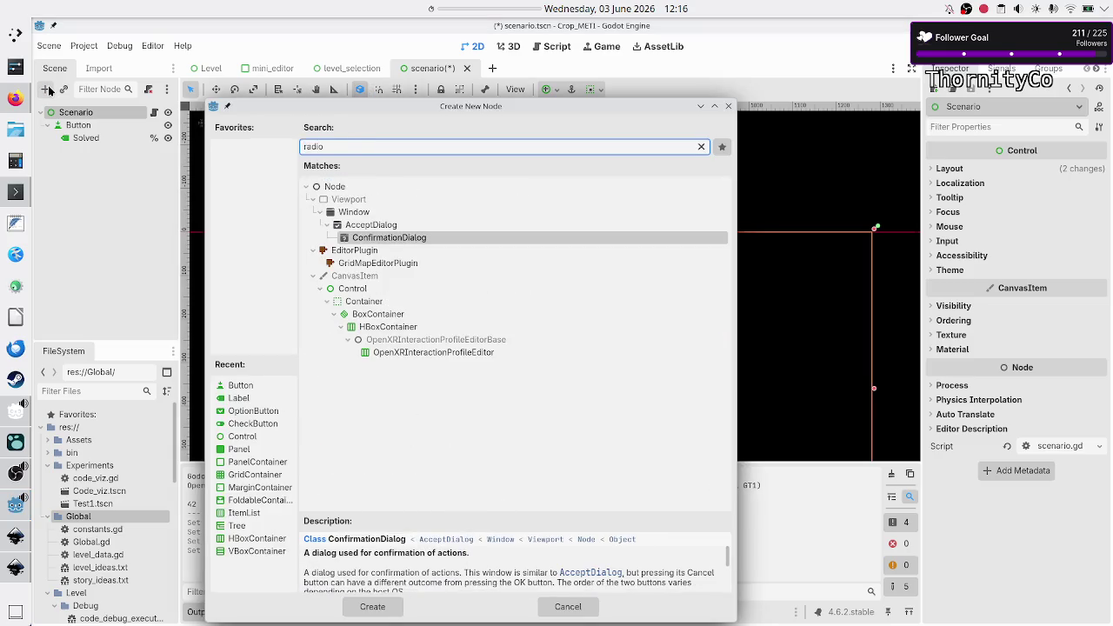
text(bu)
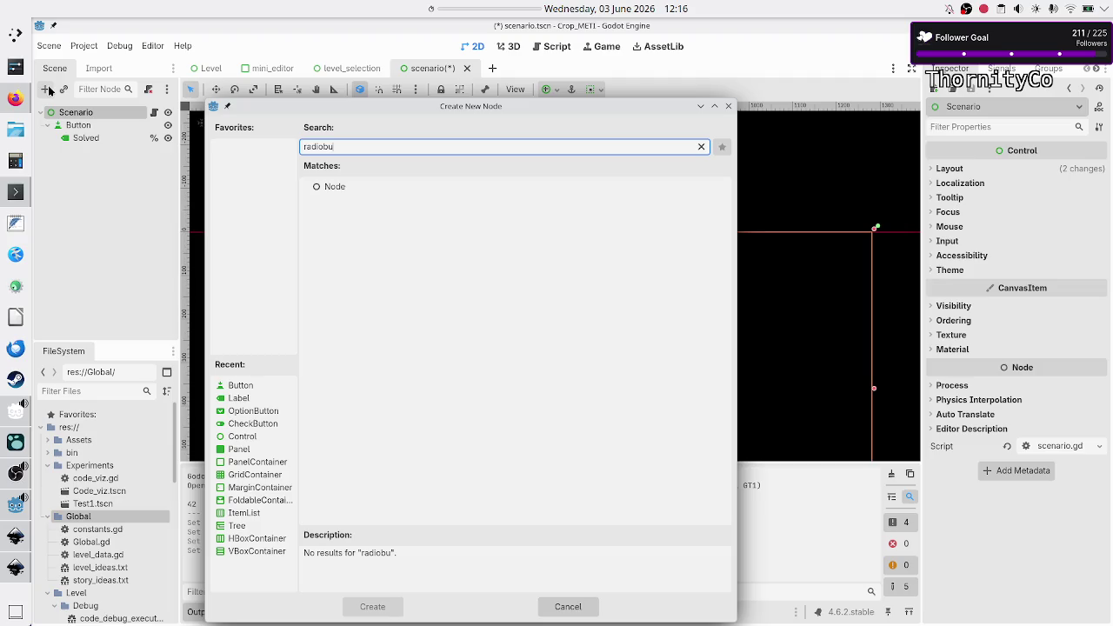
key(BackSpace)
key(BackSpace)
key(BackSpace)
text(button)
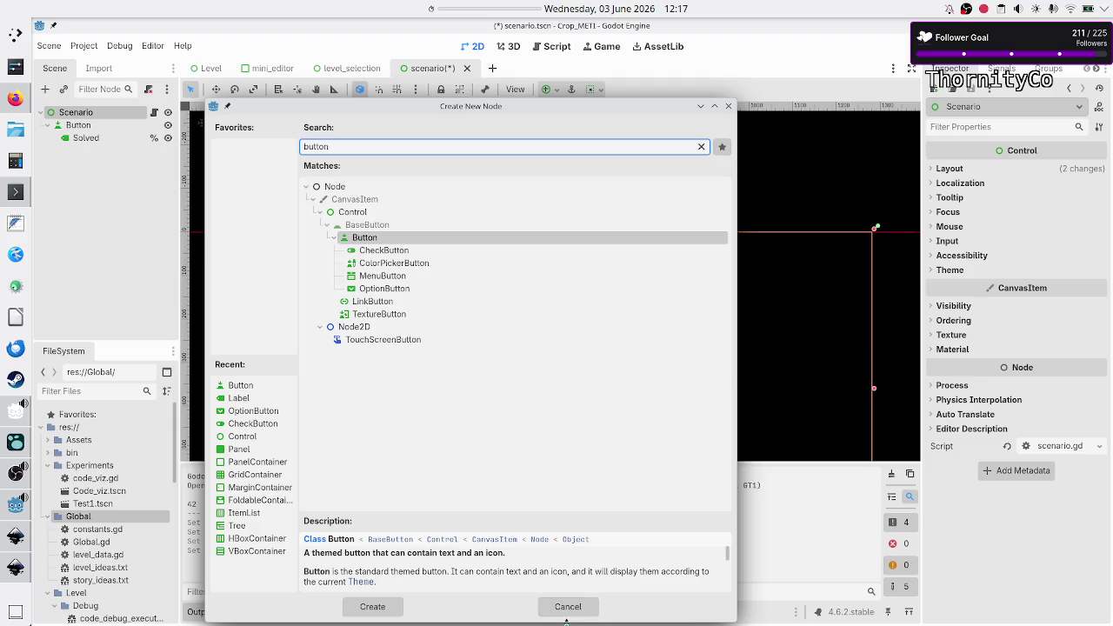
click(569, 607)
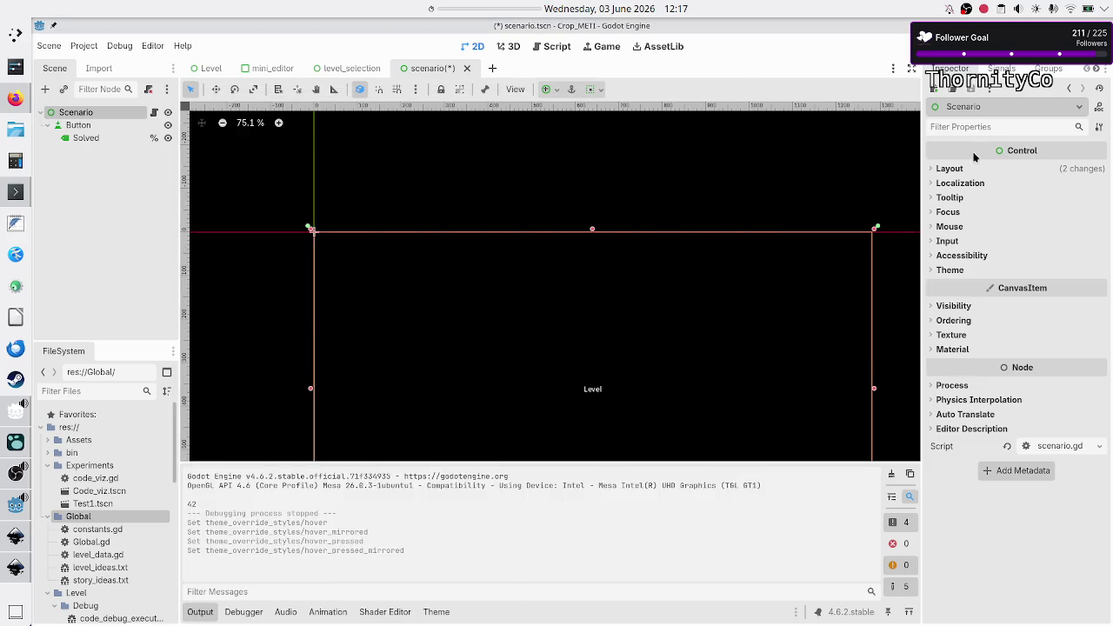
click(77, 125)
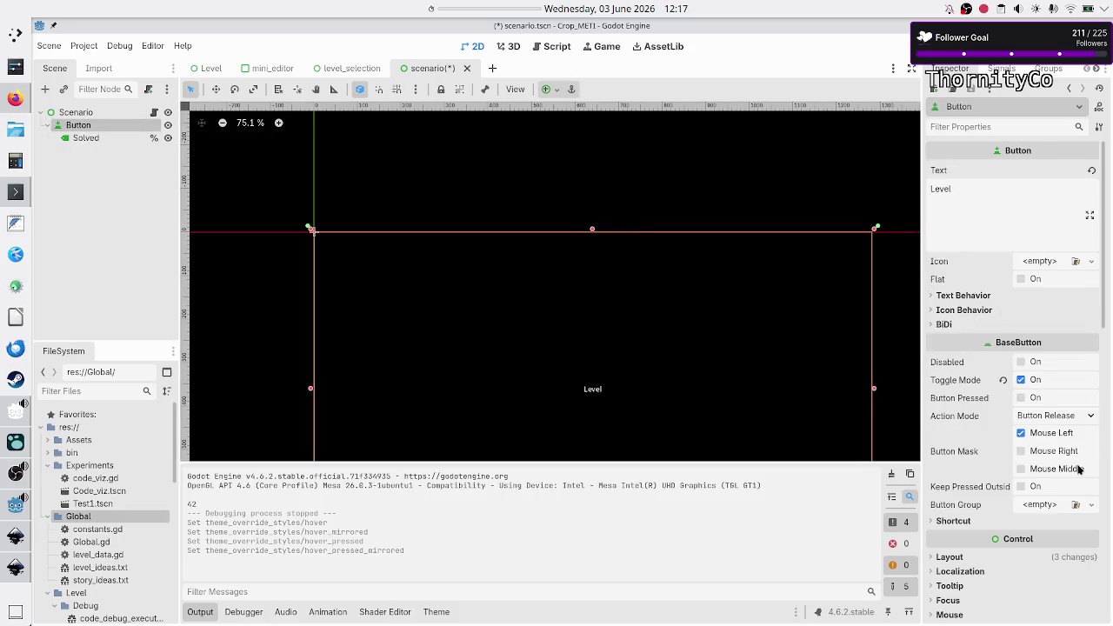
- Give the Level button a new ButtonGroup named 'Scenarios' with Allow Unpress on, then collapse Output
click(1090, 505)
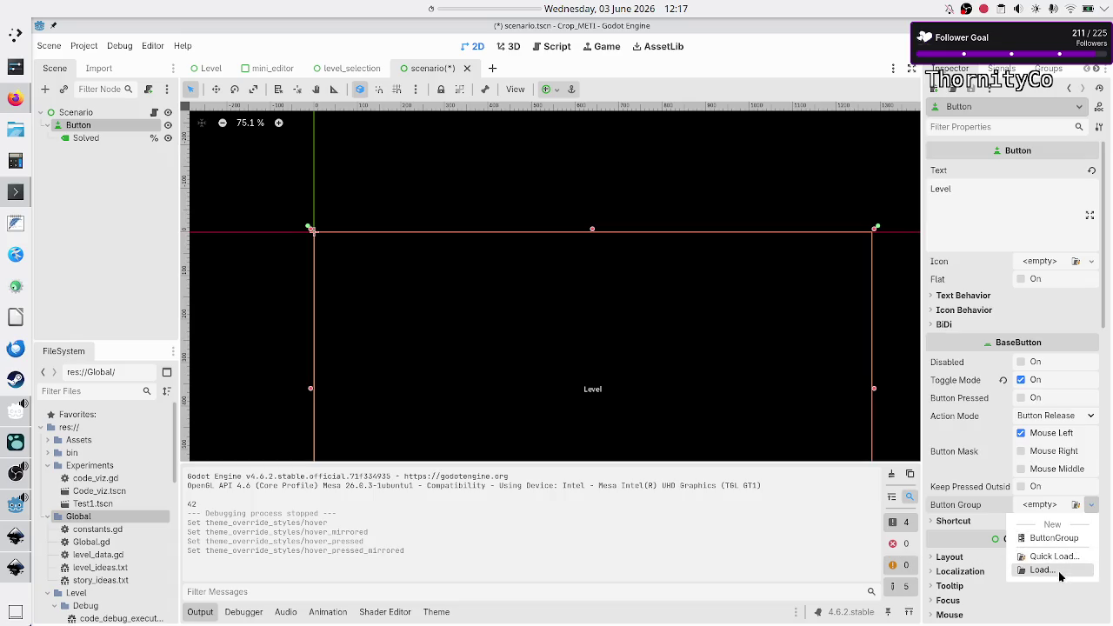
click(1054, 538)
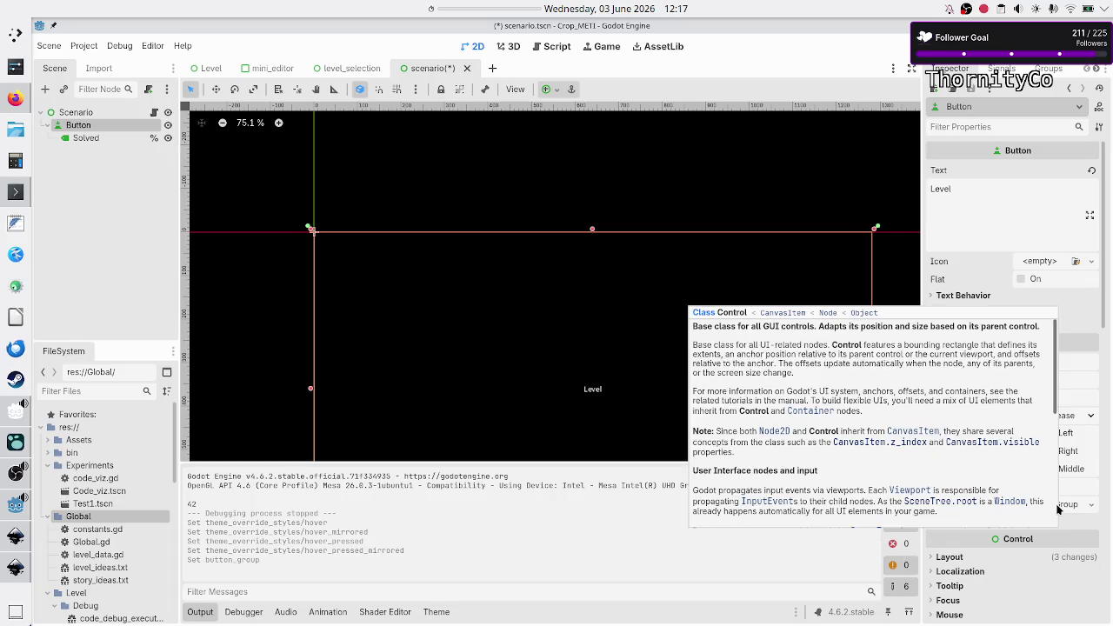
click(1057, 506)
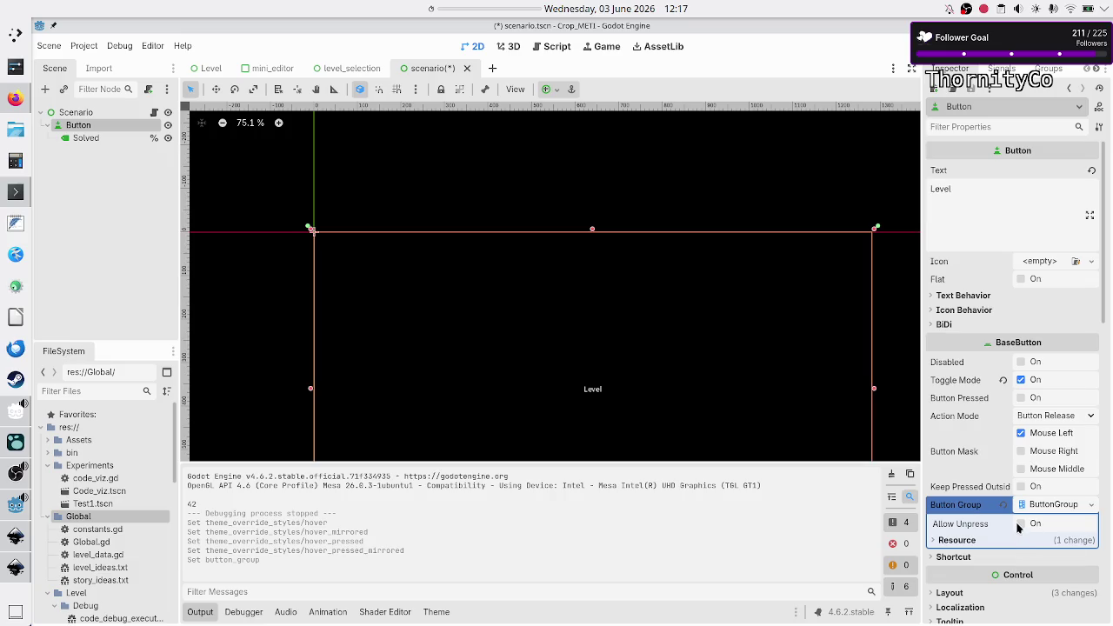
click(1073, 504)
click(1075, 506)
click(956, 541)
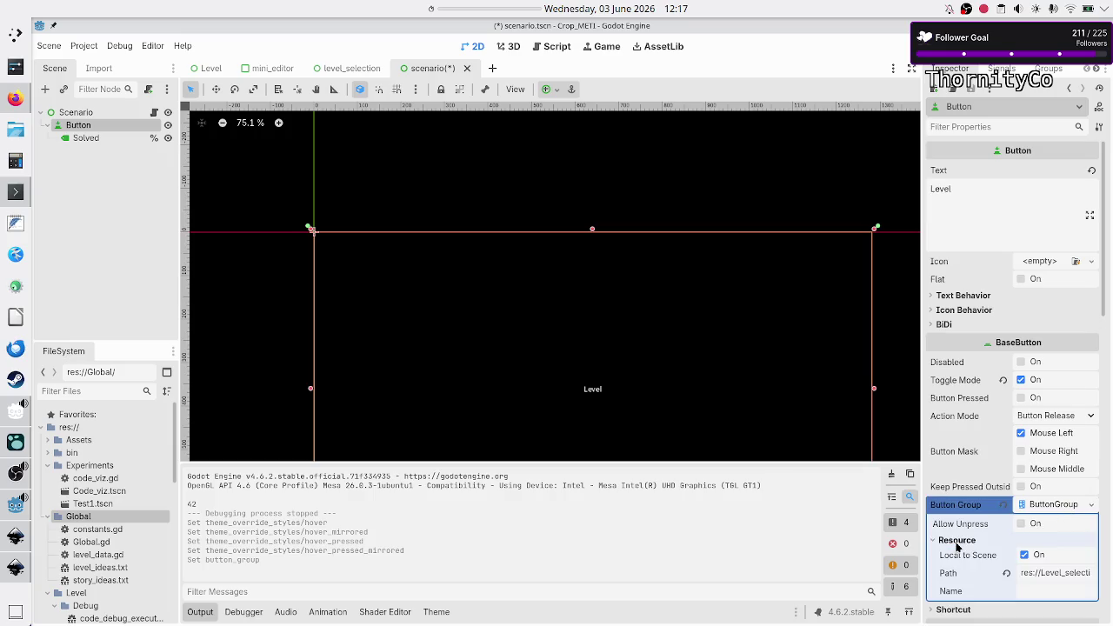
click(1041, 588)
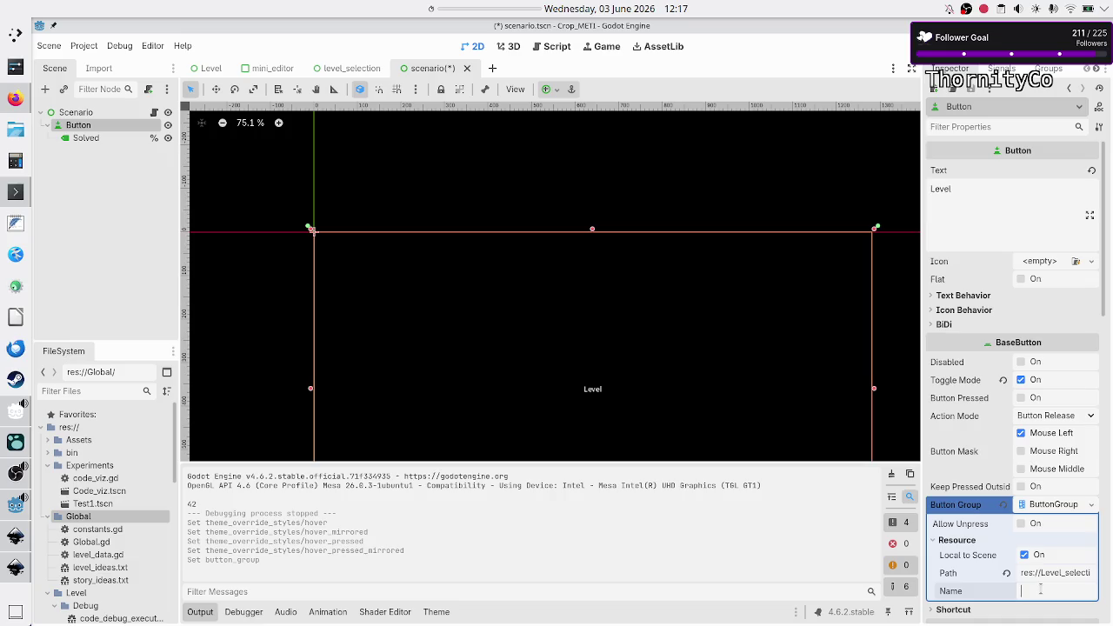
text(Scenarios)
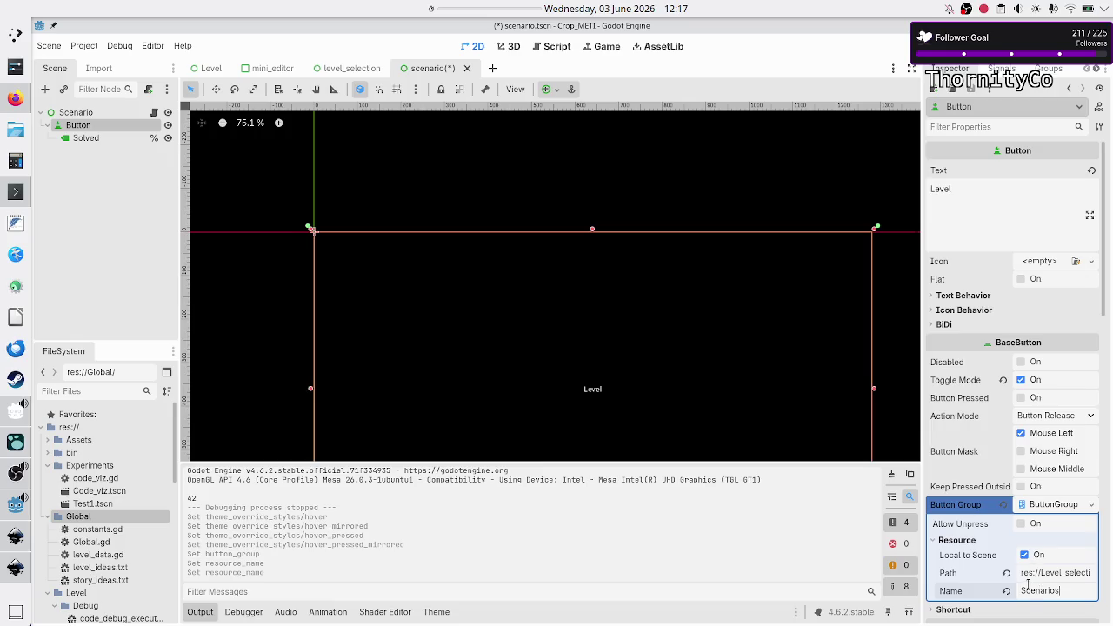
key(Return)
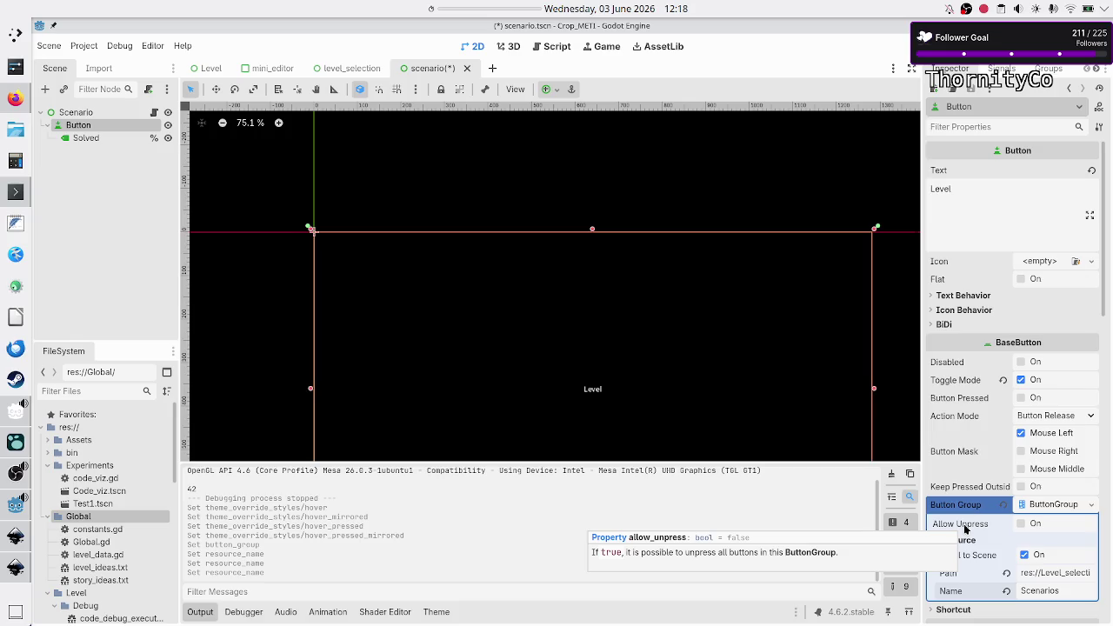
click(1022, 524)
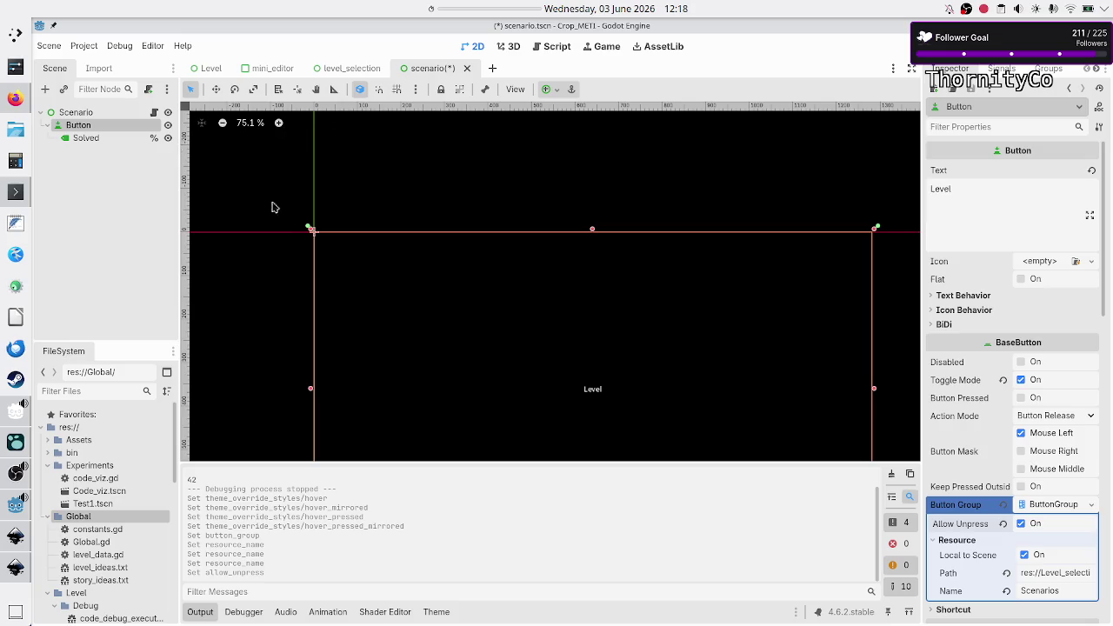
click(202, 612)
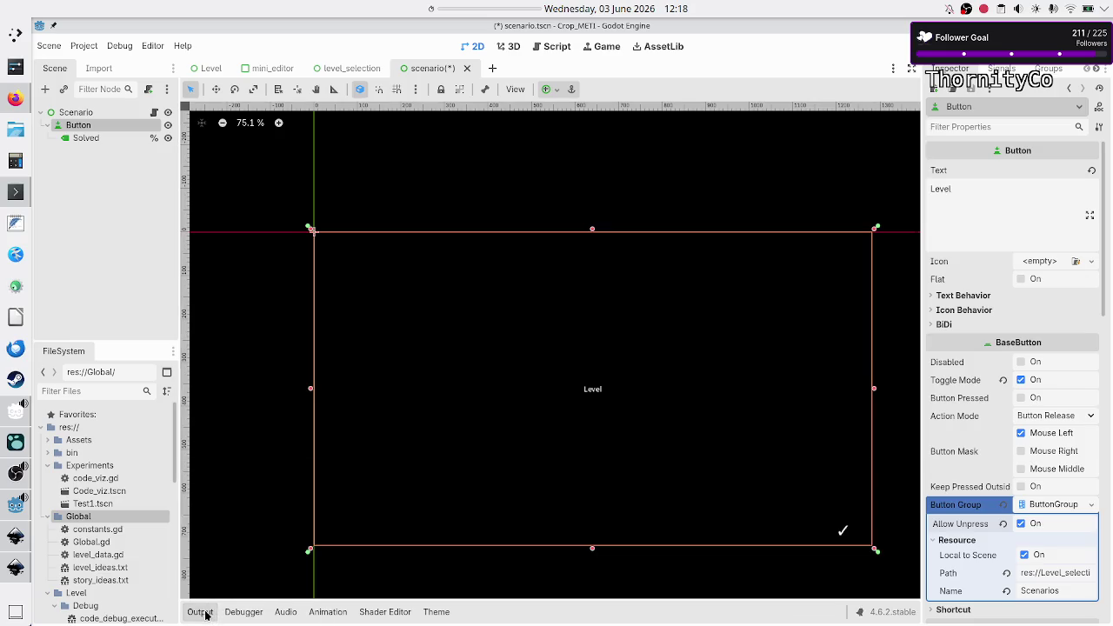
- In scenario.gd, change solved_lbl.visible from false to true and run the scene with F6
click(153, 112)
click(555, 184)
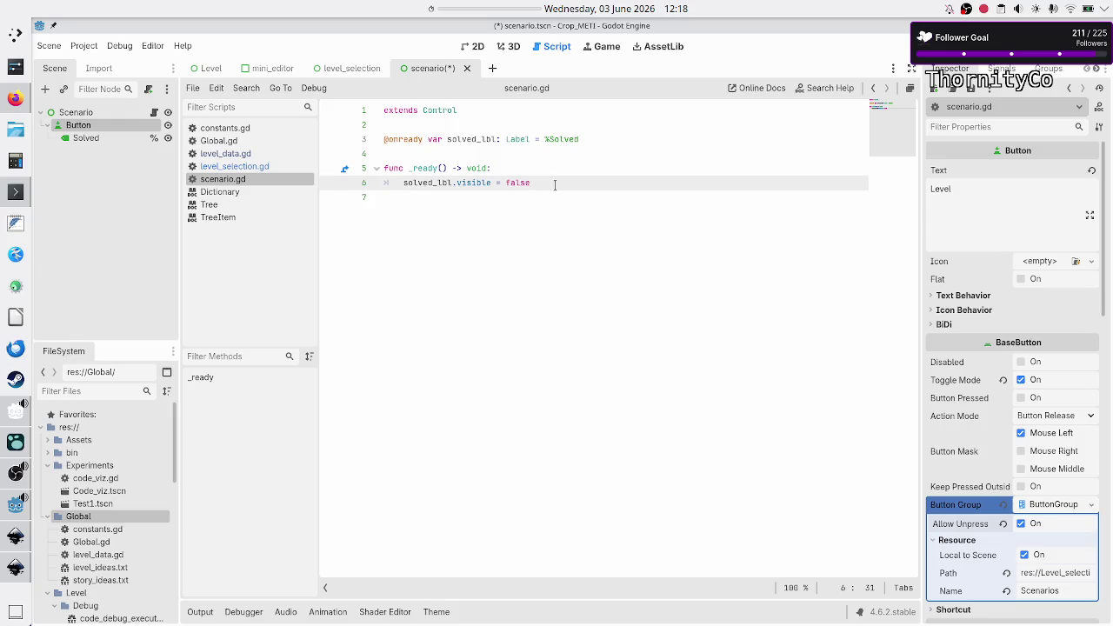
key(BackSpace)
key(BackSpace)
key(BackSpace)
text(rue)
key(F6)
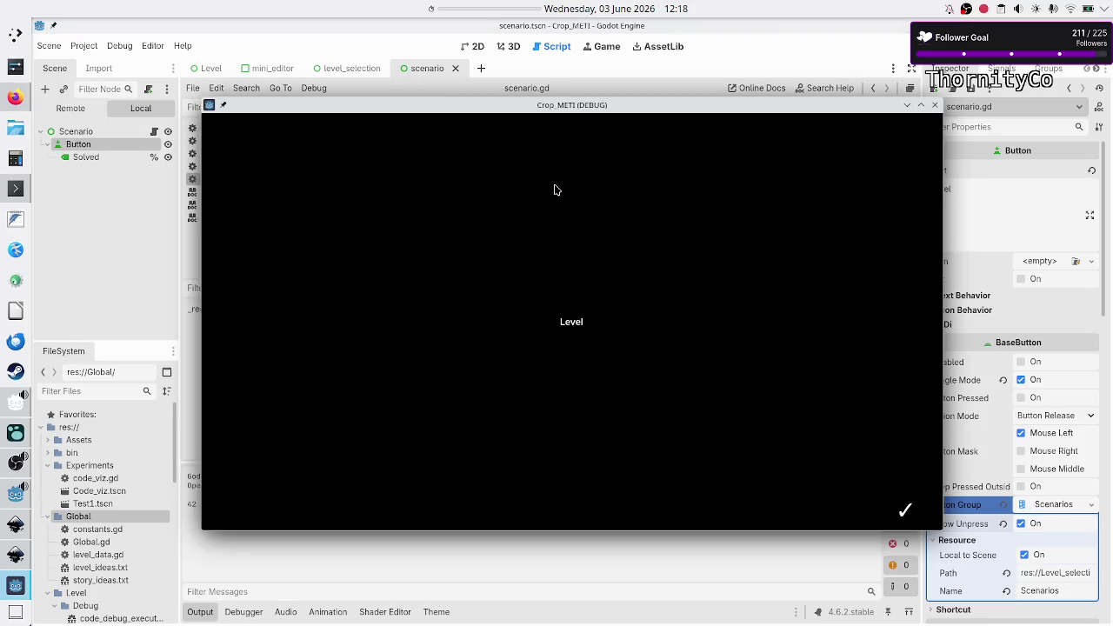